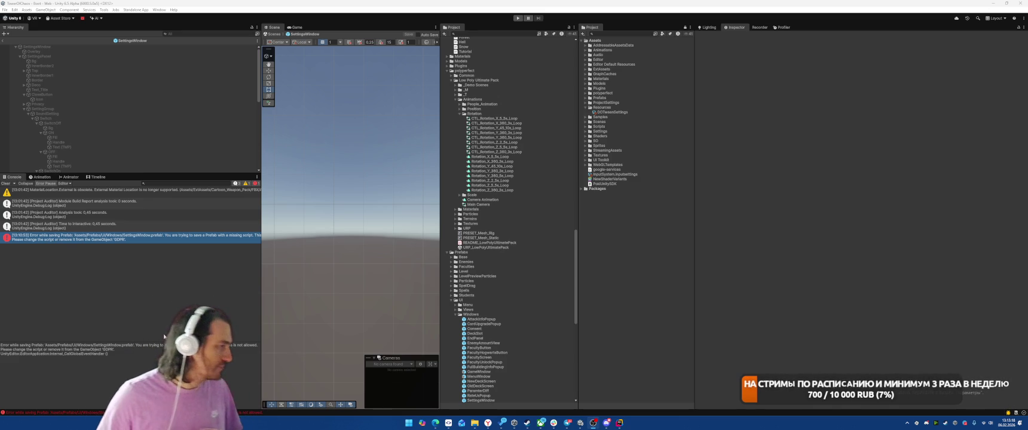
- Clear the console errors, return from the SettingsWindow prefab to Boot, and open Project Auditor
left_click(6, 184)
left_click(3, 41)
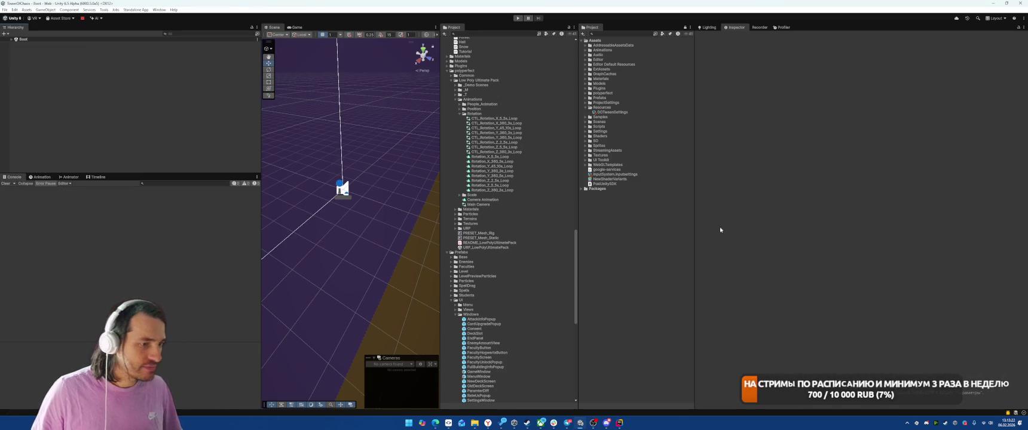
left_click(159, 10)
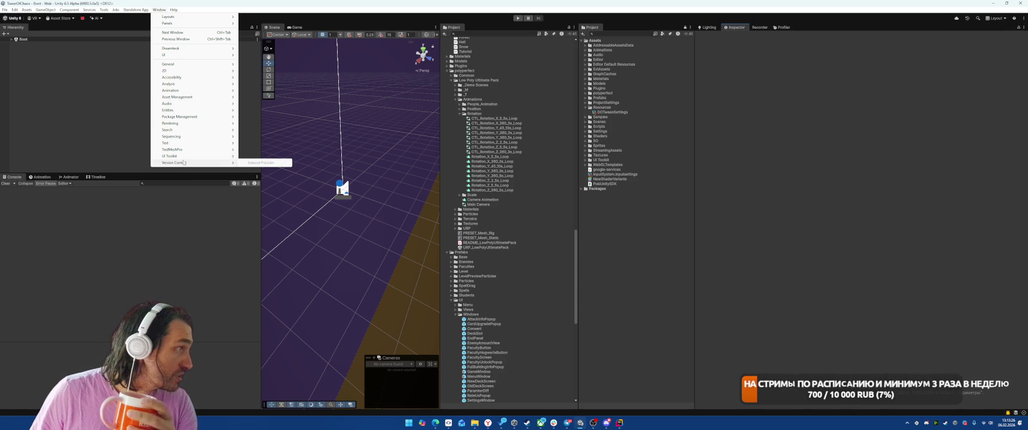
mouse_move(198, 84)
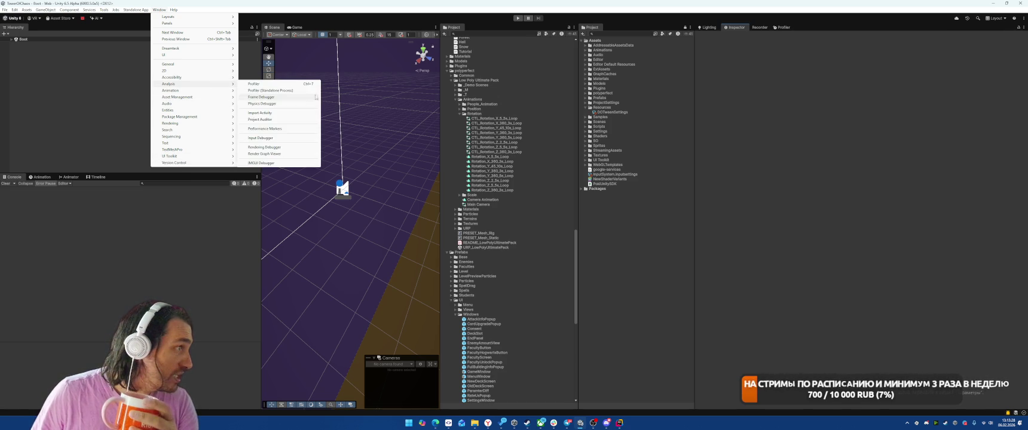
left_click(271, 120)
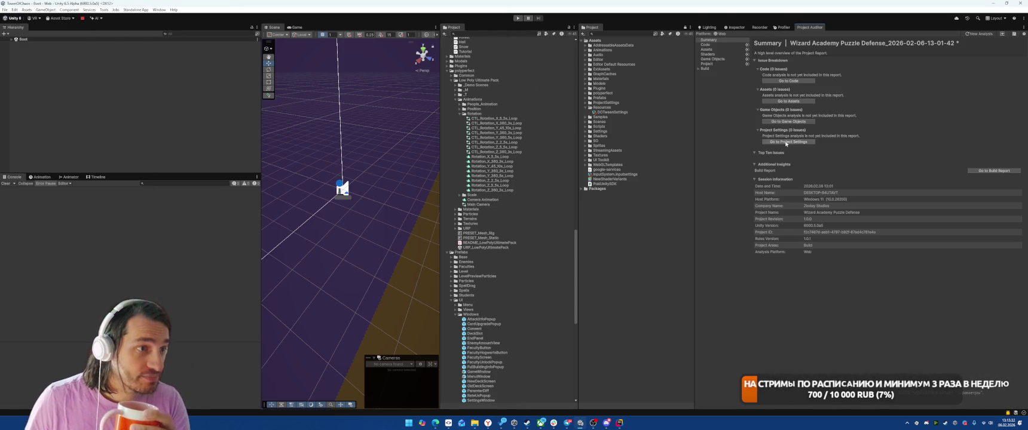
- Review Build Size and Build Steps in a widened Project Auditor, then switch to Assets
left_click(699, 70)
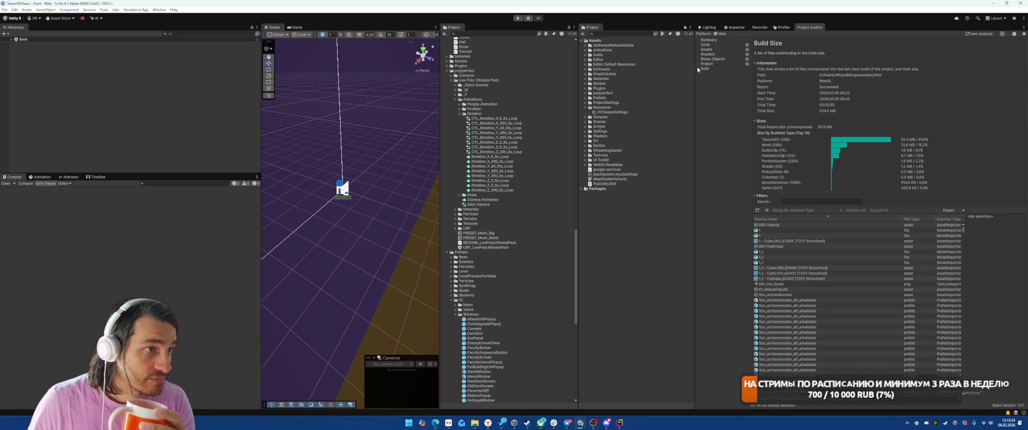
left_click(717, 77)
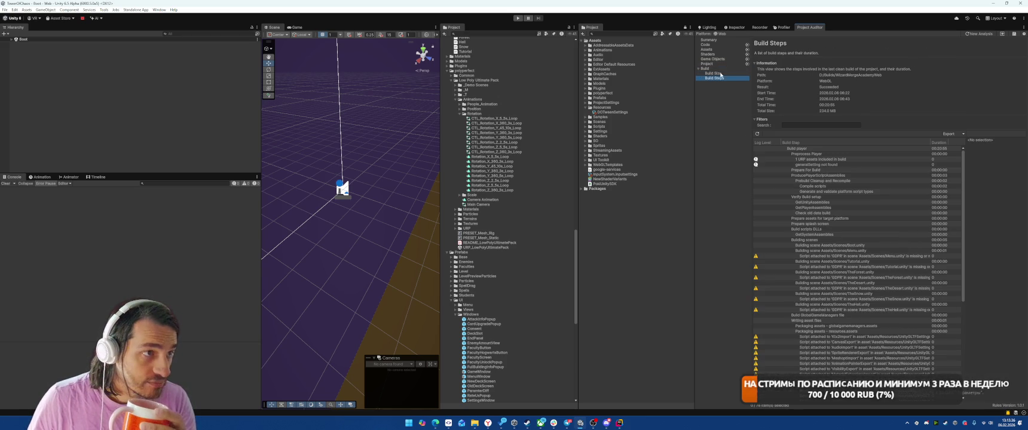
left_click_drag(694, 169, 593, 173)
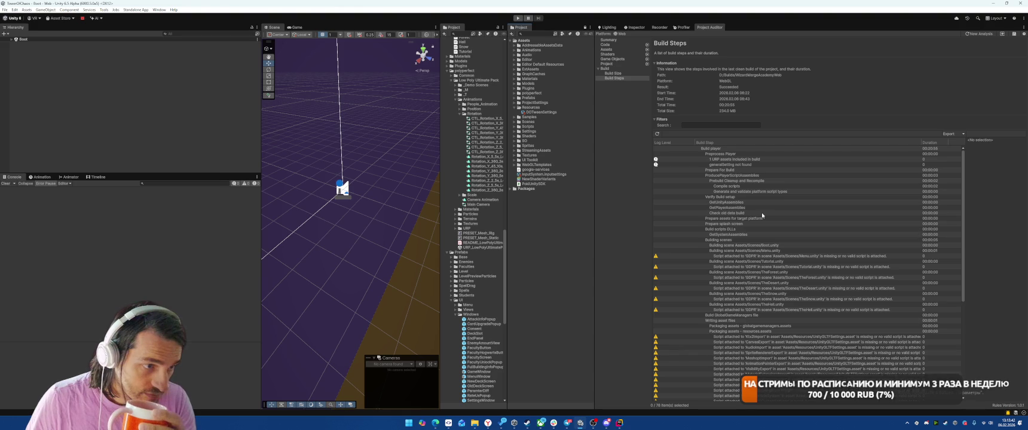
scroll(758, 251, "down", 5)
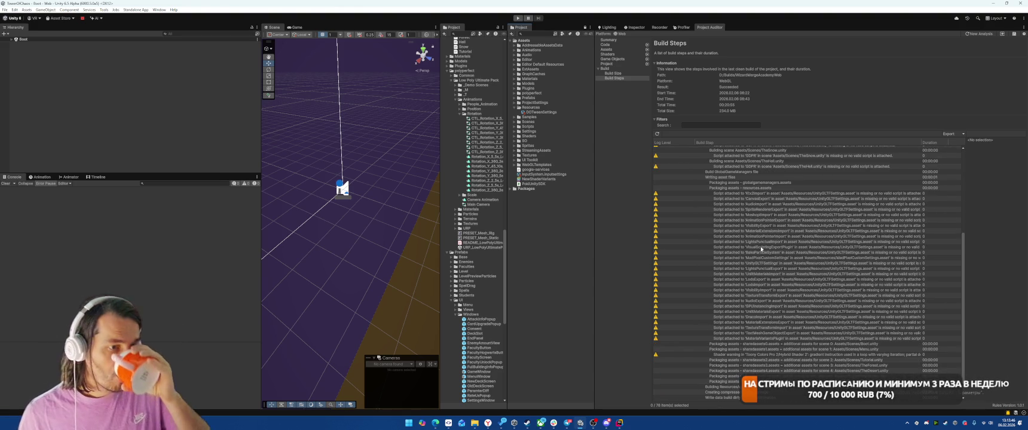
scroll(760, 248, "up", 5)
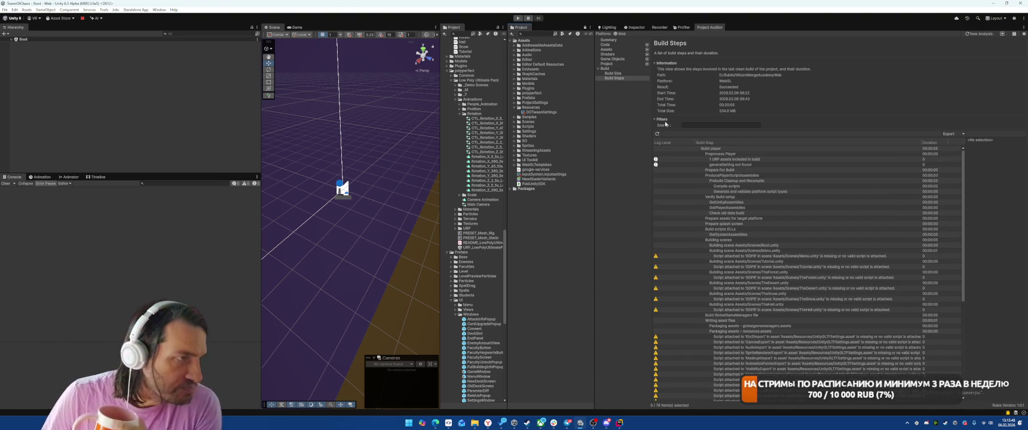
left_click(608, 50)
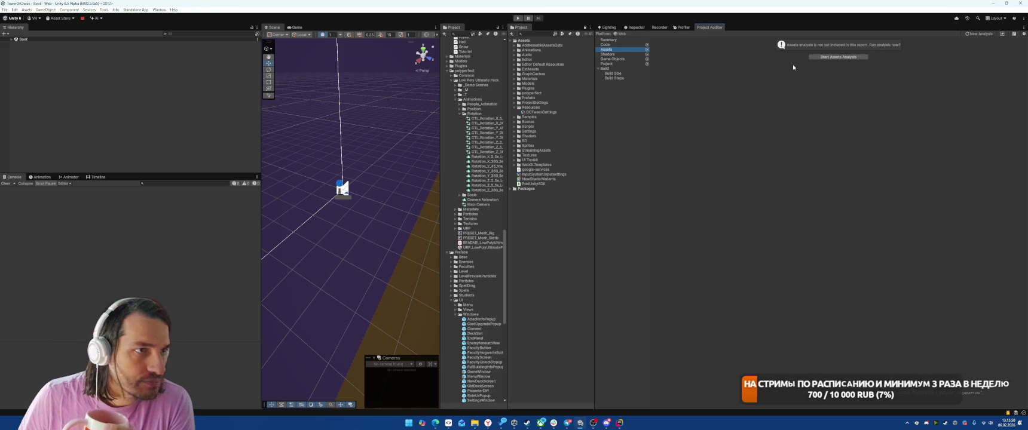
- Run the Shaders analysis and inspect the AllIn1SpriteShaderScaledTime and AllIn1SpriteShaderLit entries
left_click(610, 55)
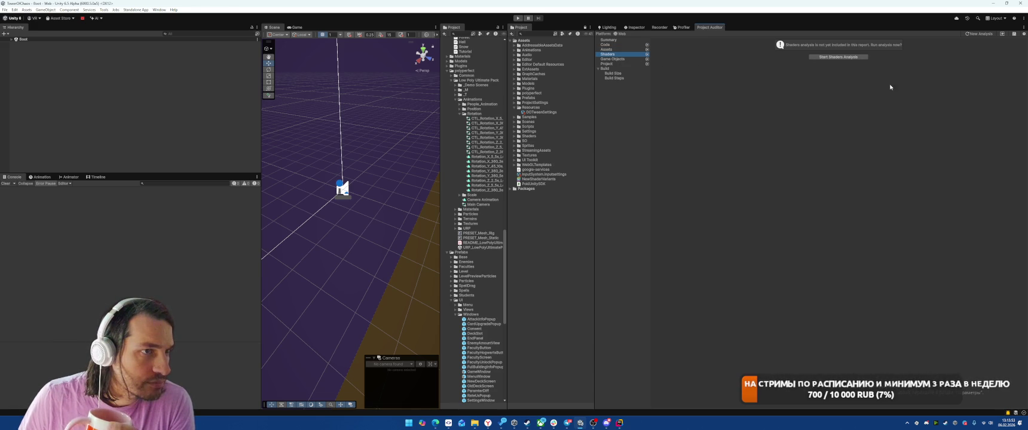
left_click(843, 57)
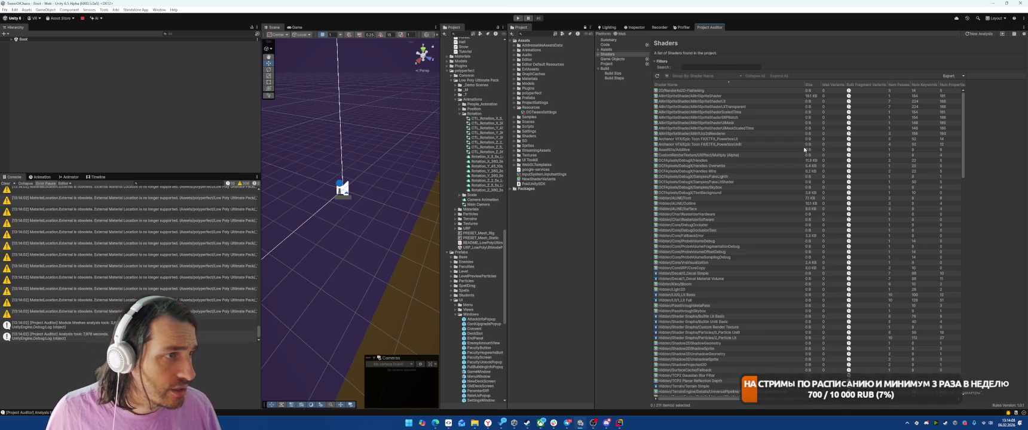
left_click(738, 113)
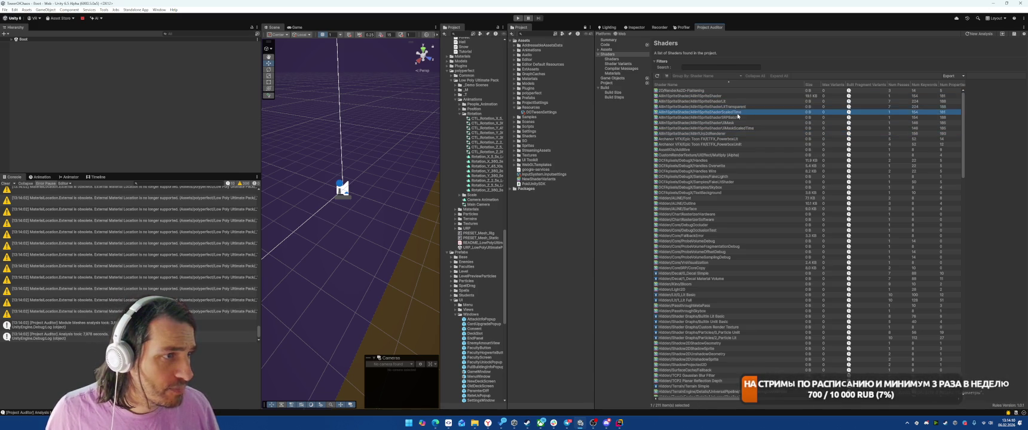
key("Down")
key("Down")
key("Down")
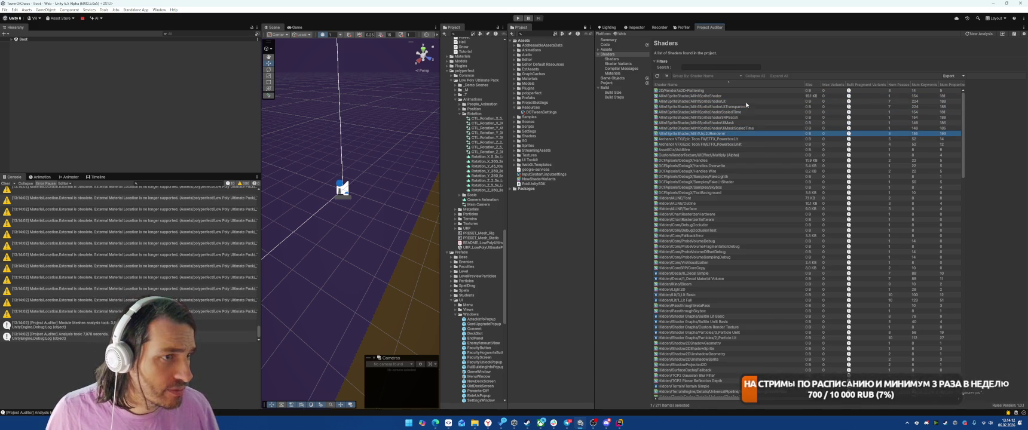
left_click(745, 103)
- Sort shaders by size and inspect UberPost, Hybrid Shader 2, URP Lit and VFXSpriteLit
left_click(802, 86)
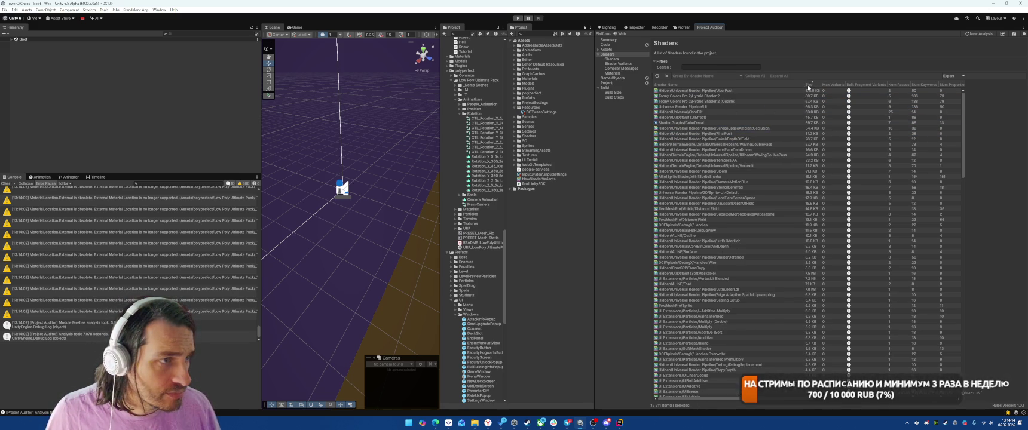
left_click(732, 101)
left_click(737, 90)
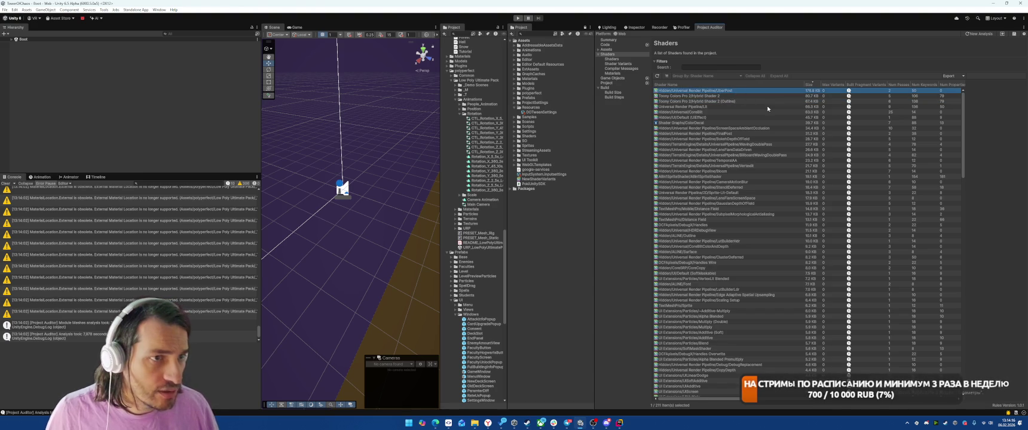
left_click(716, 97)
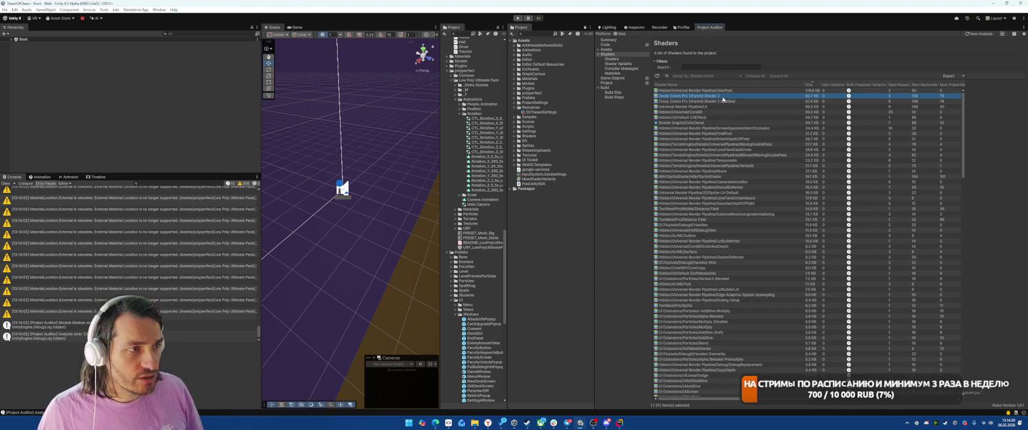
left_click(708, 106)
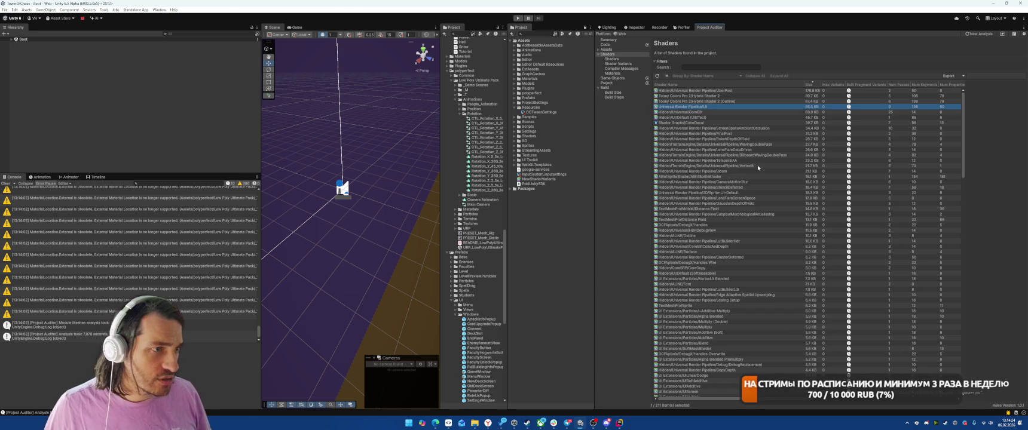
scroll(758, 168, "down", 20)
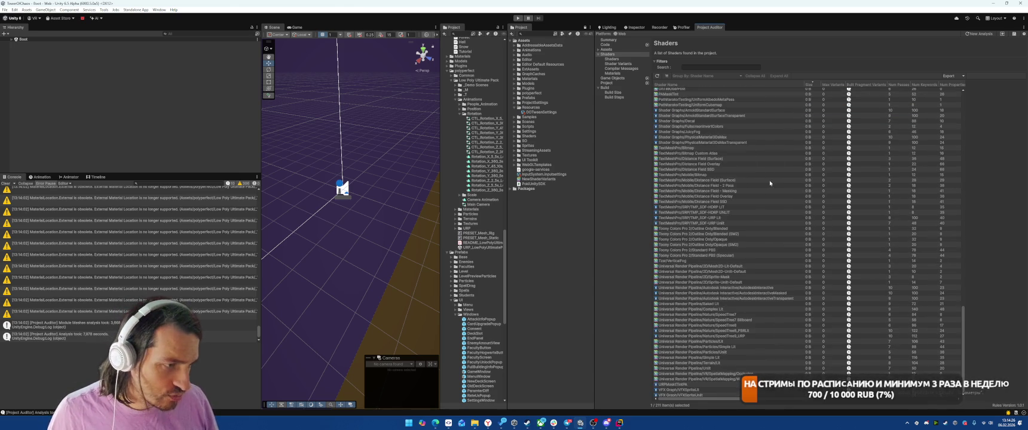
scroll(772, 207, "down", 1)
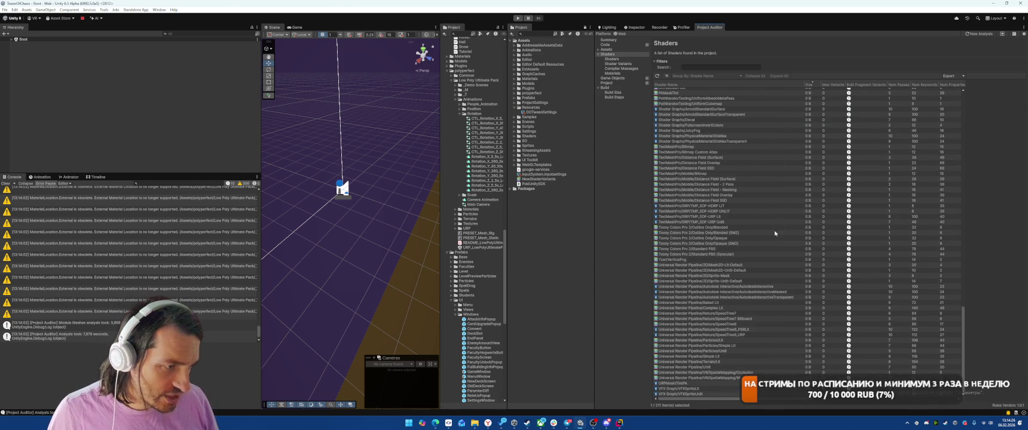
left_click(700, 390)
mouse_move(707, 392)
left_mouse_down()
mouse_move(713, 359)
mouse_move(713, 377)
left_mouse_up()
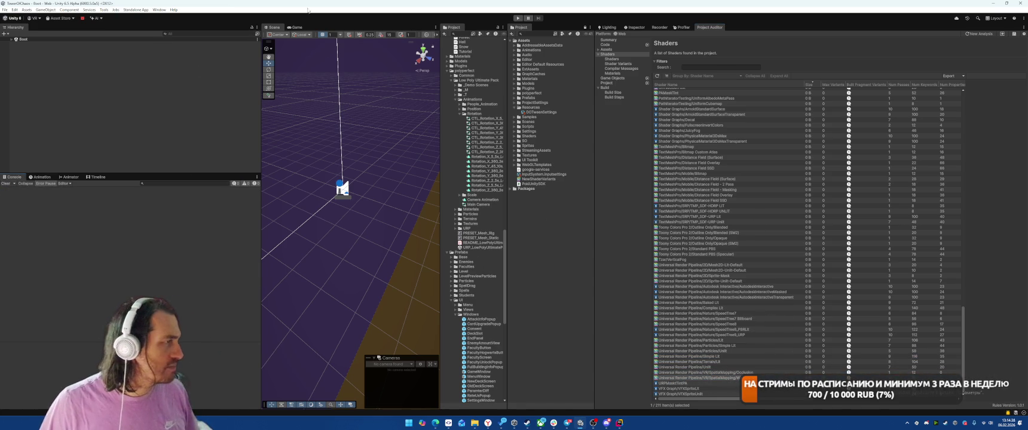
- Open the Package Manager filtered to errors and warnings, viewing Project Auditor Rules
left_click(157, 10)
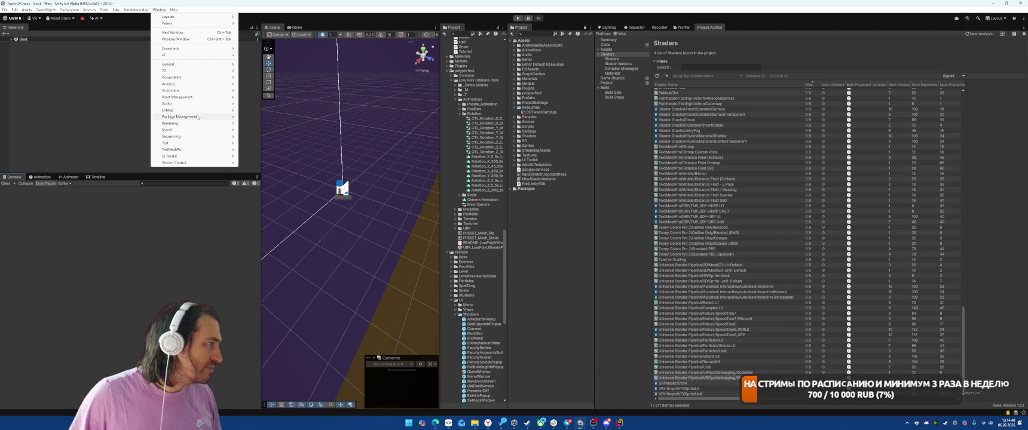
mouse_move(199, 118)
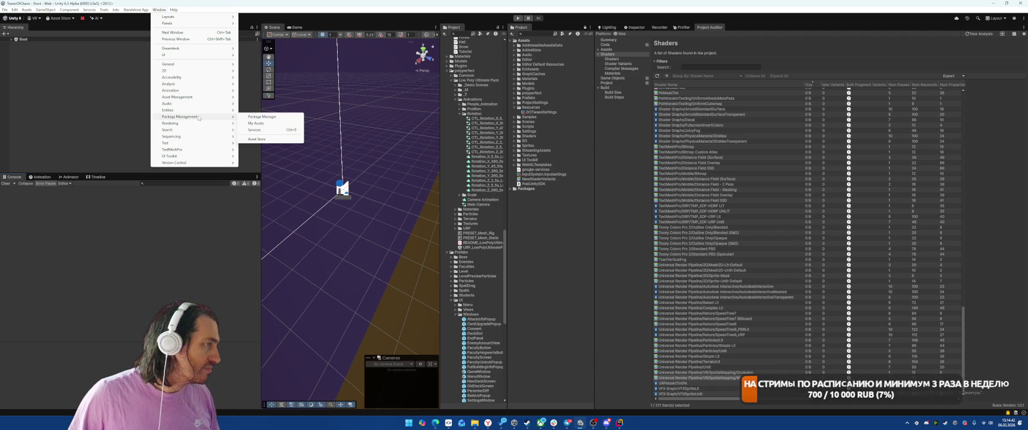
left_click(262, 117)
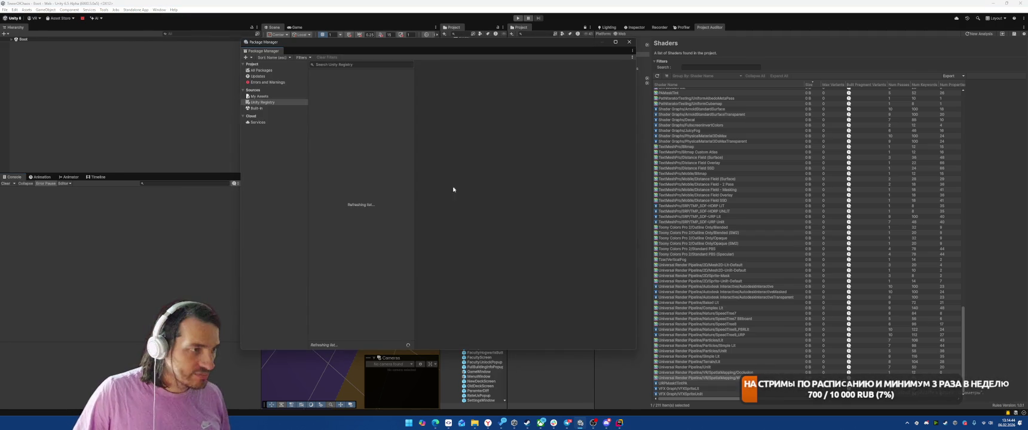
left_click(267, 82)
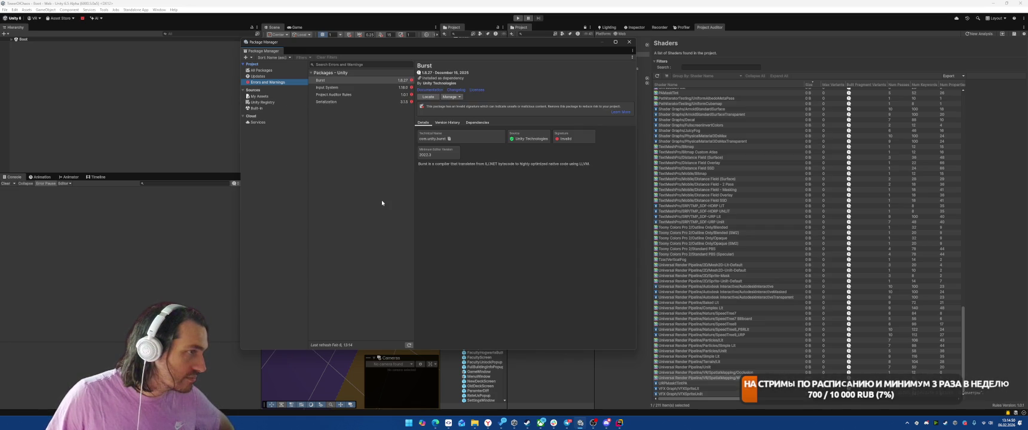
left_click(337, 96)
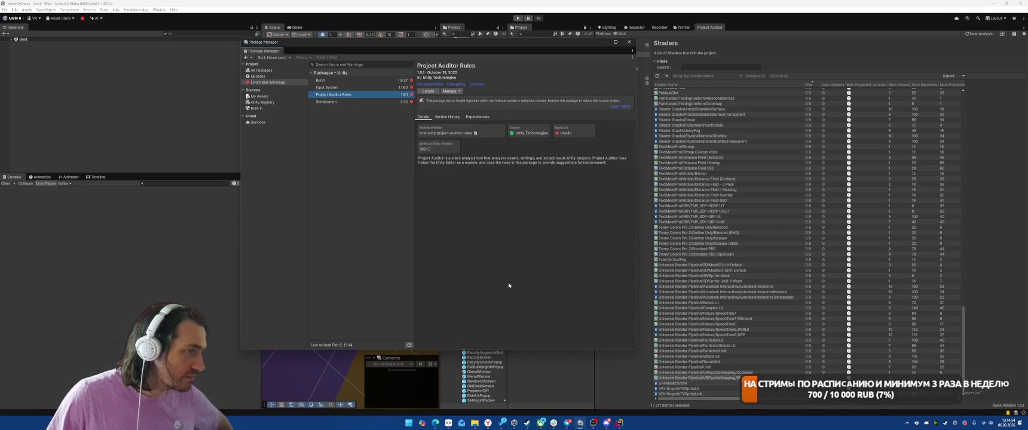
- Show all packages and view the Universal Render Pipeline package details
left_click(261, 70)
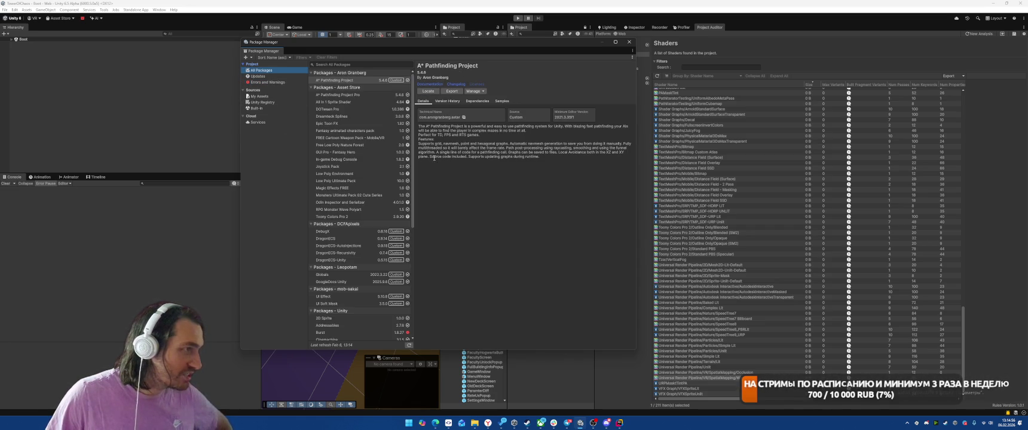
scroll(342, 203, "down", 5)
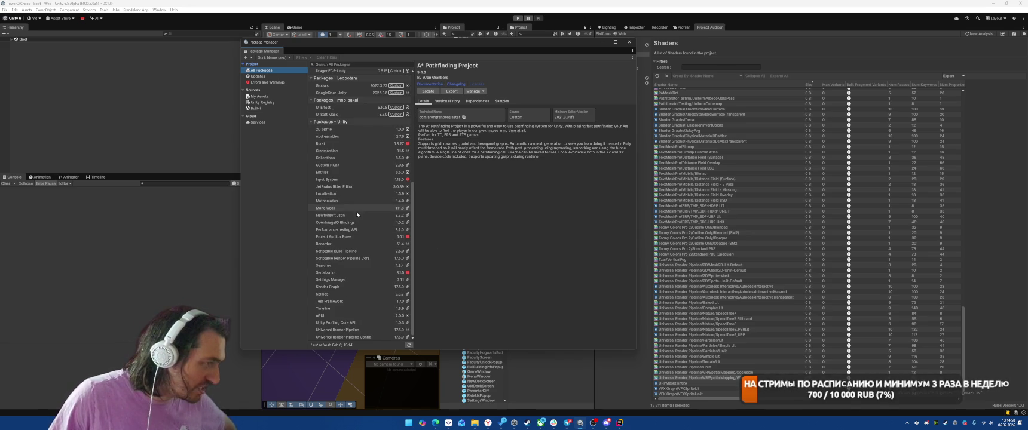
left_click(346, 330)
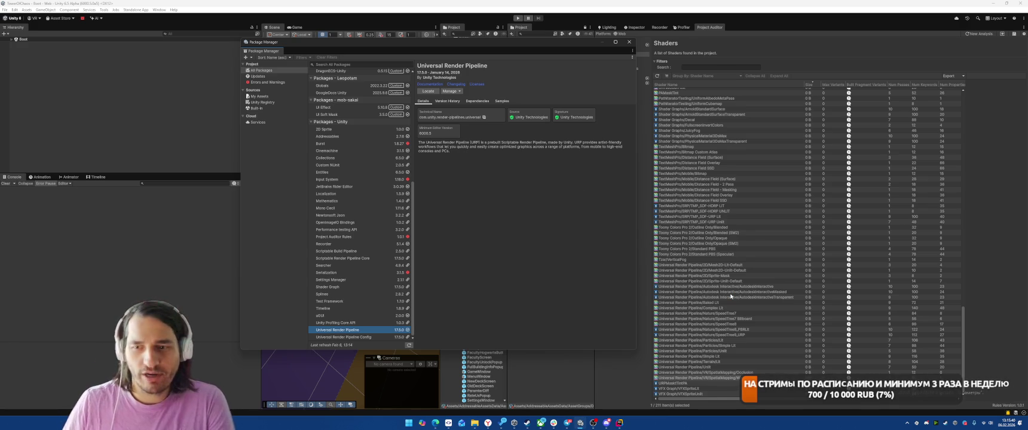
- Close the Package Manager and expand Packages > Universal RP > Shaders in the Project window
left_click(630, 42)
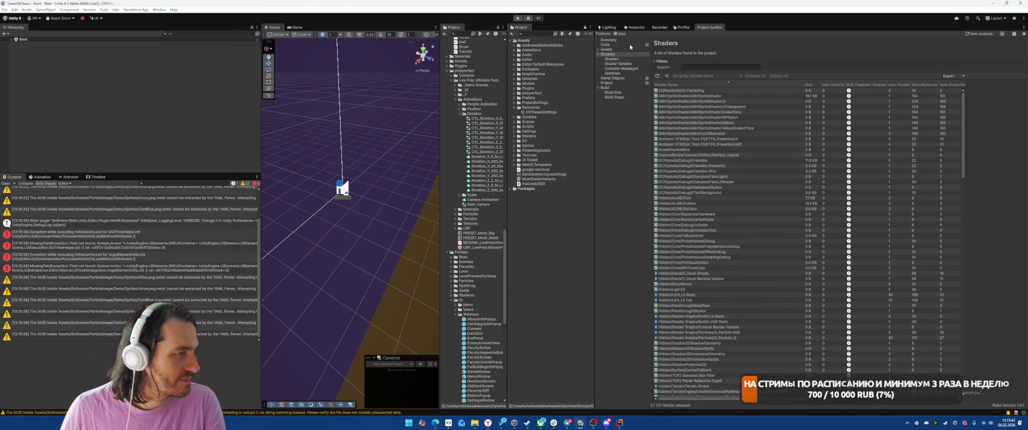
scroll(458, 221, "down", 10)
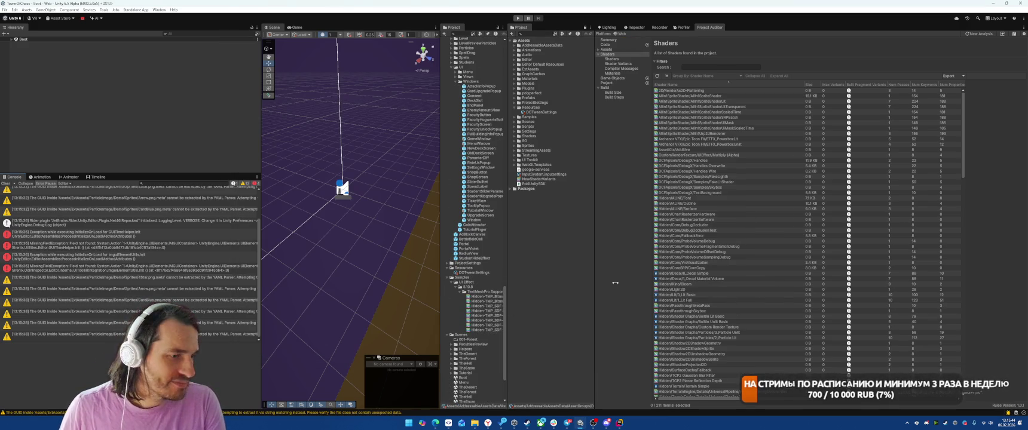
scroll(464, 212, "up", 5)
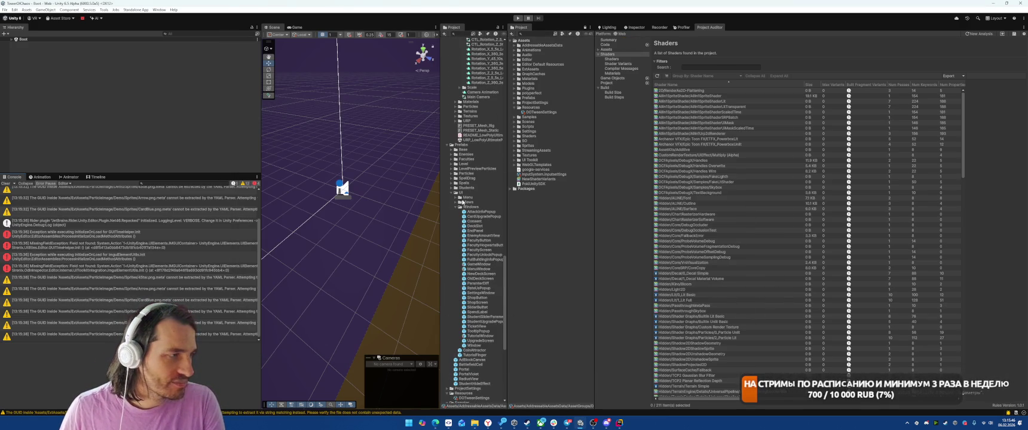
left_click(448, 145)
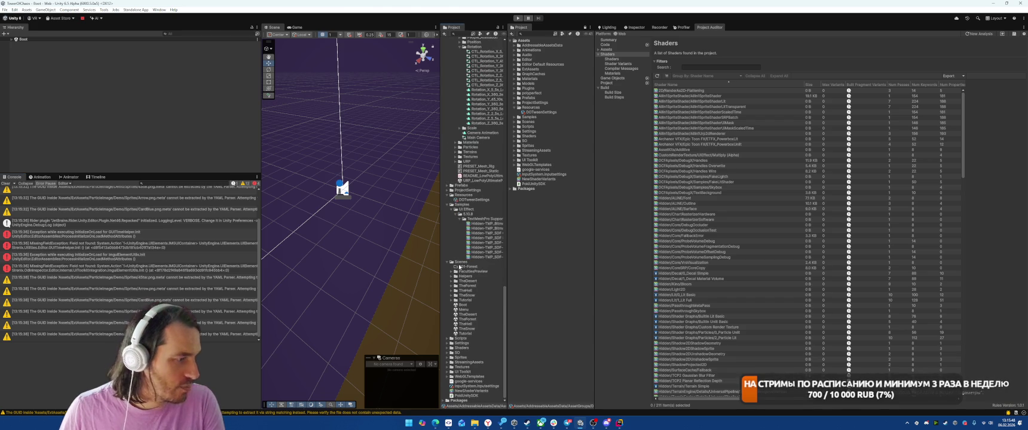
left_click(445, 401)
scroll(470, 315, "down", 8)
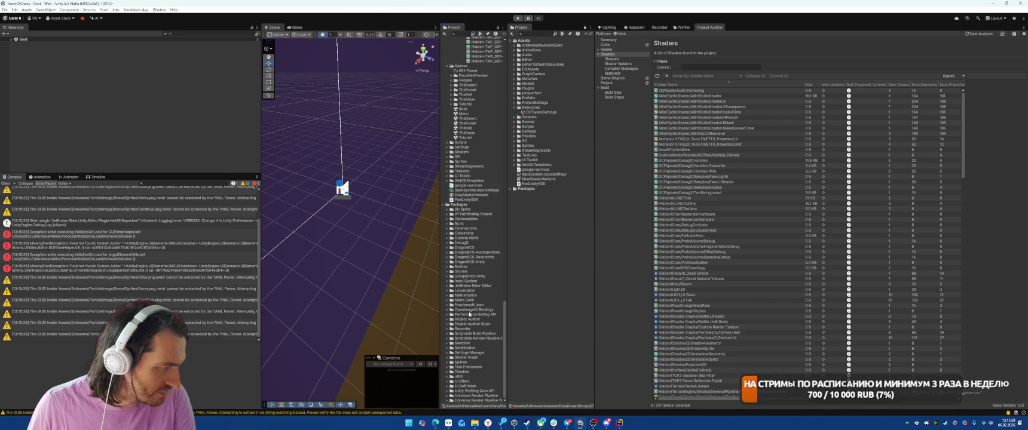
left_click(446, 396)
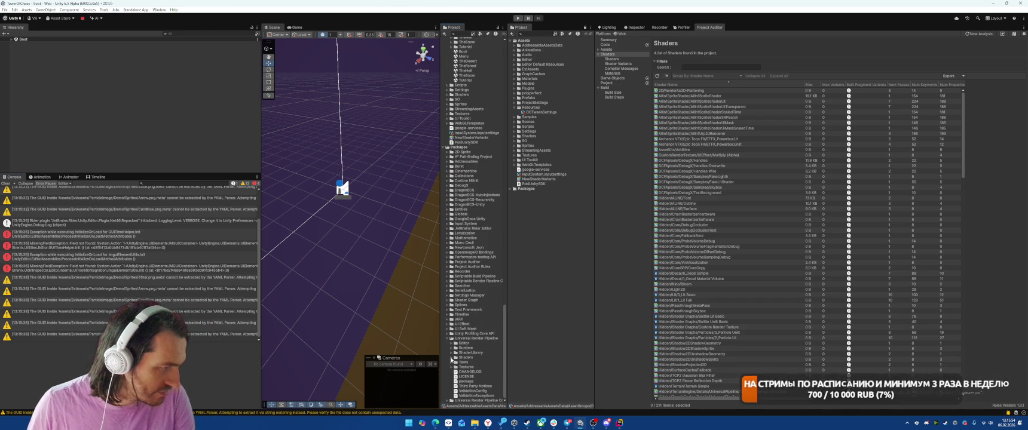
left_click(451, 357)
left_click(455, 324)
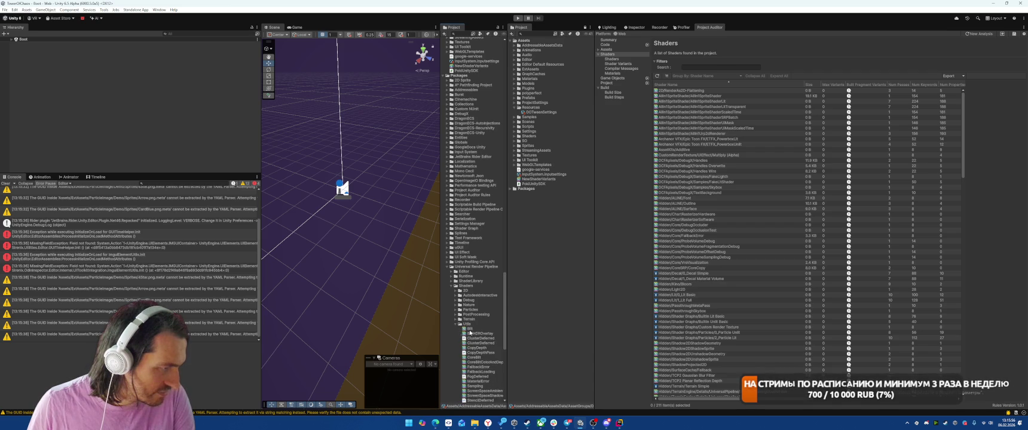
- Delete the XR and Terrain shader folders
left_click(456, 324)
left_click(467, 329)
key("Right")
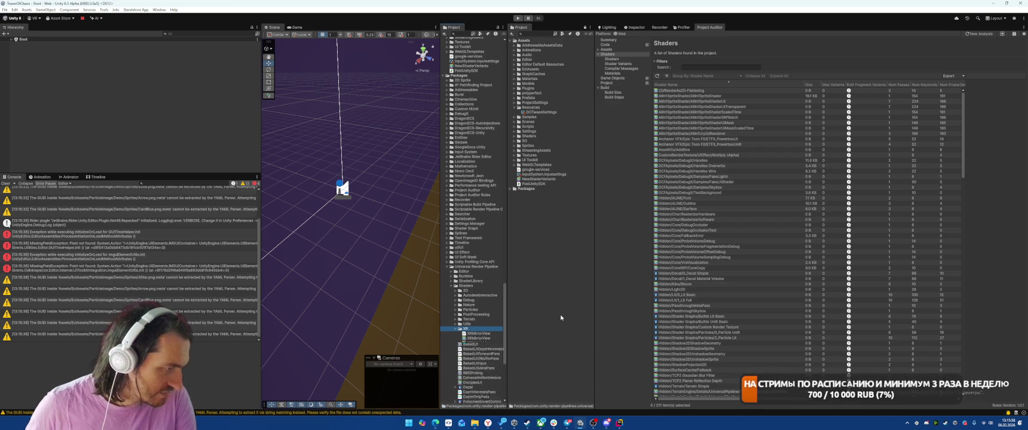
key("Delete")
key("Return")
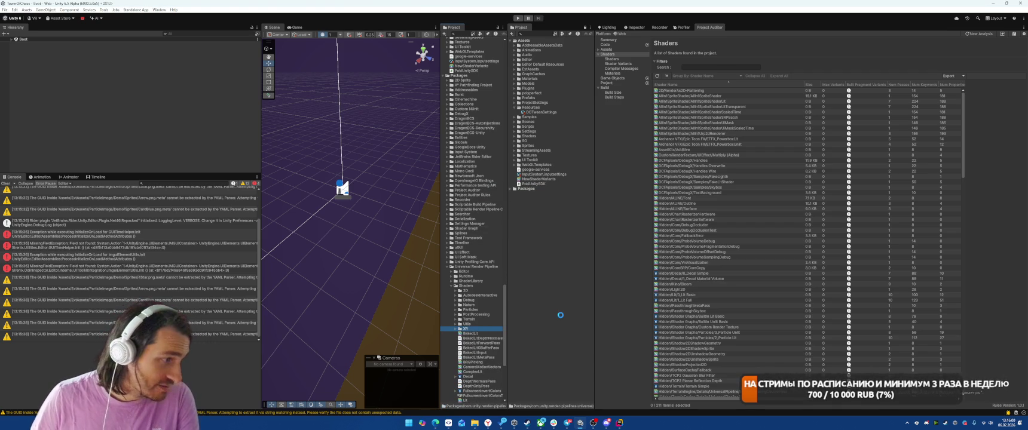
left_click(483, 321)
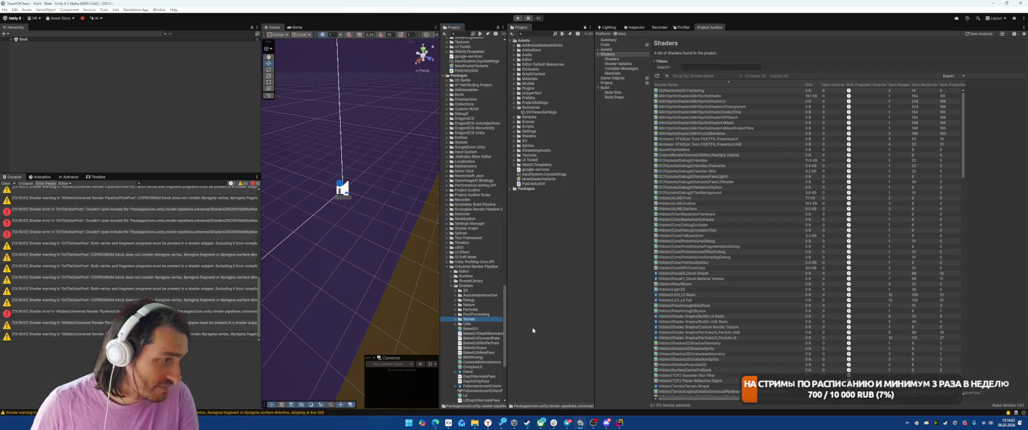
key("Delete")
key("Return")
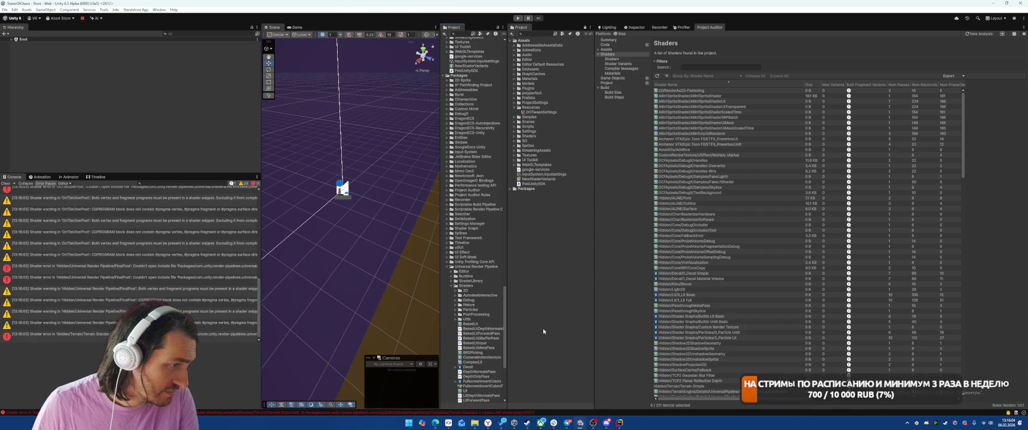
- Delete the BakedLit shaders plus BRGPicking, CameraMotionVectors and ComplexLit
left_click(488, 326)
left_click(488, 349, "shift")
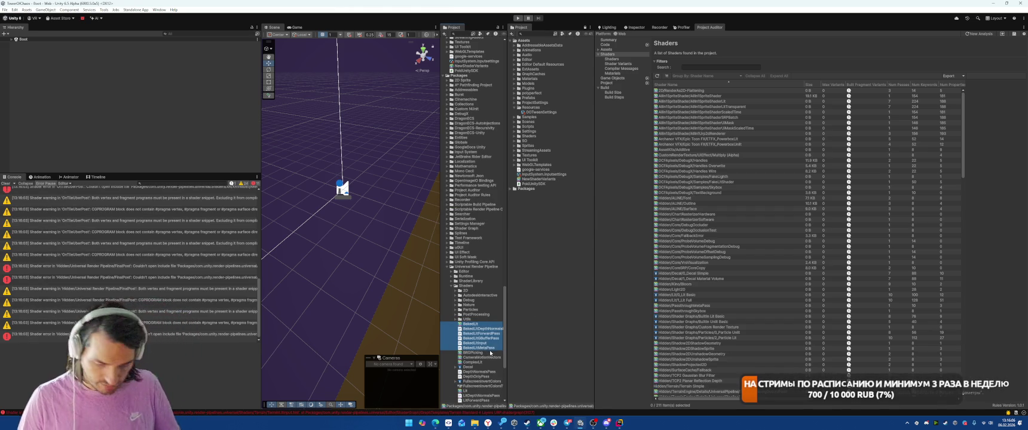
key("Delete")
key("Return")
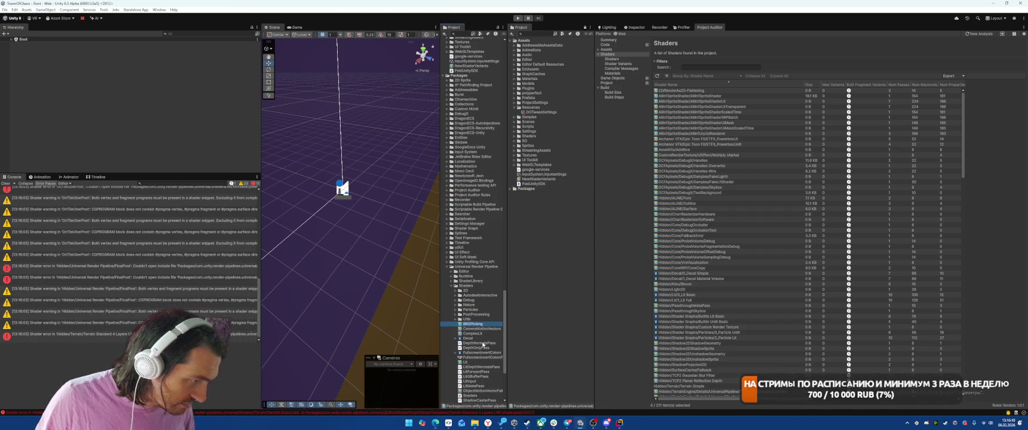
left_click(481, 335, "shift")
key("Delete")
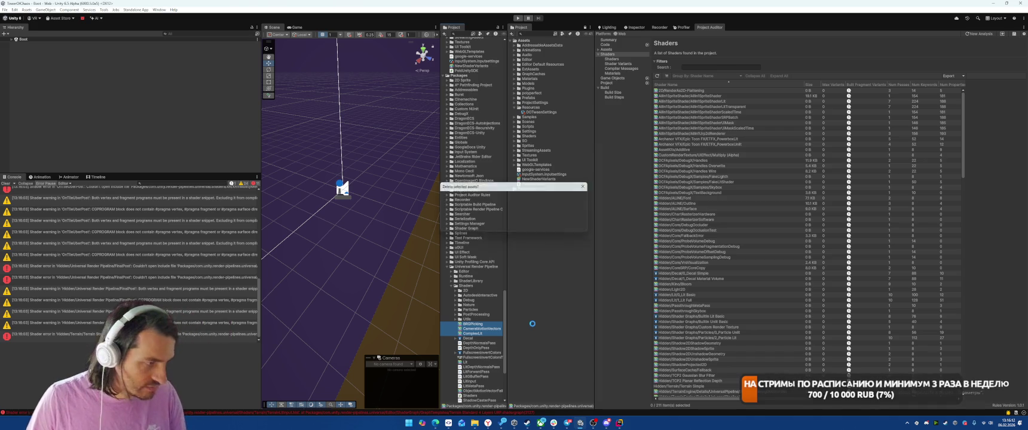
key("Return")
- Delete the SpatialMappingOcclusion and SpatialMappingWireframe shaders
scroll(492, 336, "down", 5)
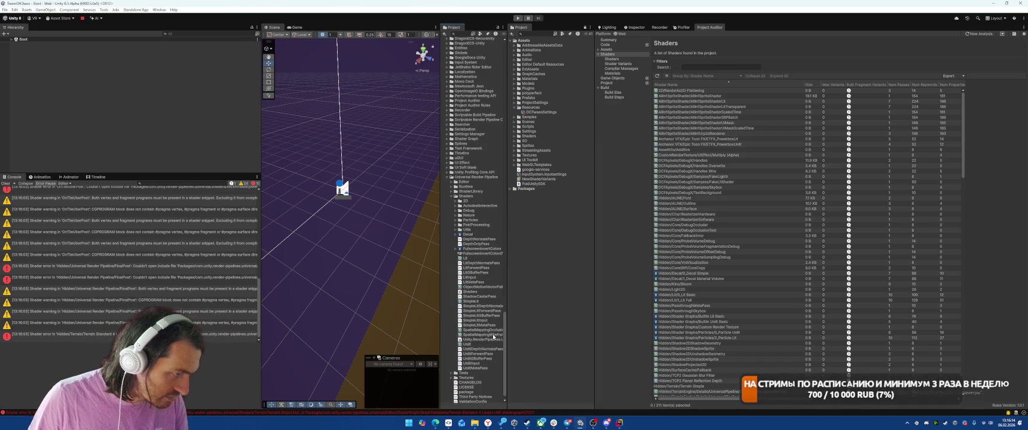
mouse_move(507, 336)
left_mouse_down()
mouse_move(603, 336)
mouse_move(577, 337)
left_mouse_up()
left_click(504, 330)
left_click(504, 335, "shift")
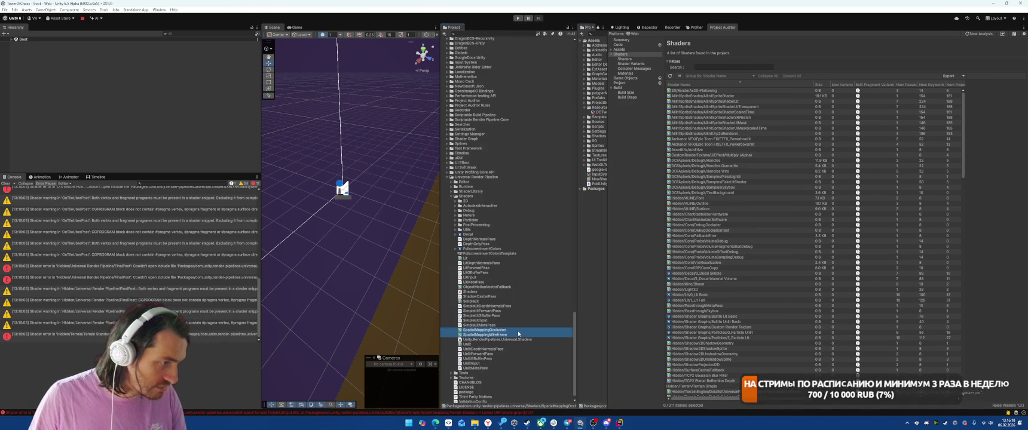
key("Delete")
key("Return")
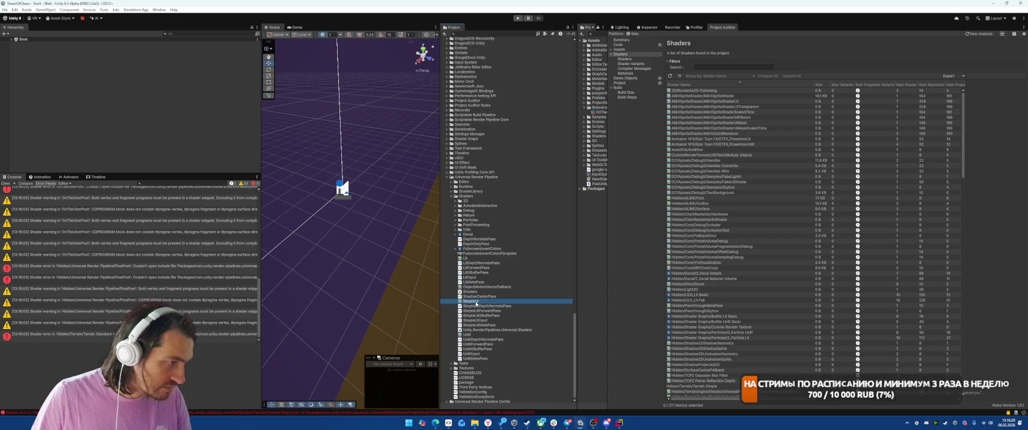
- Delete the Nature and AutodeskInteractive shader folders
left_click(475, 219)
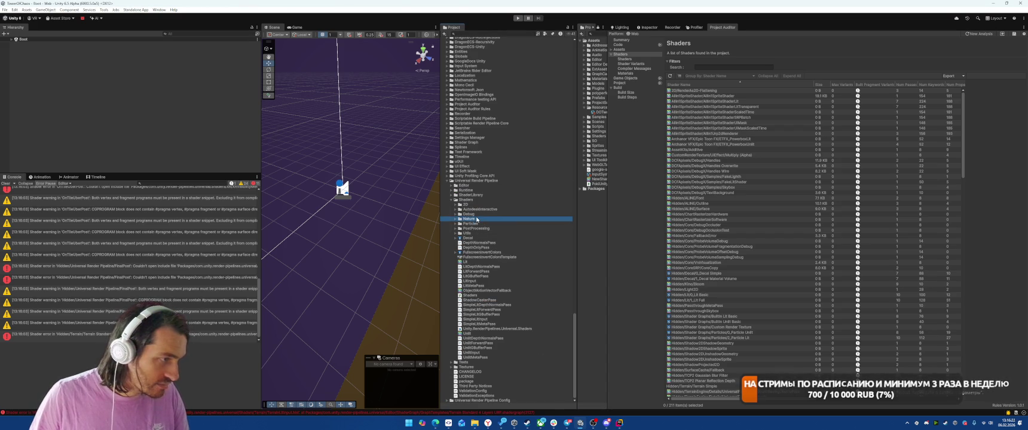
key("Delete")
key("Return")
left_click(479, 215)
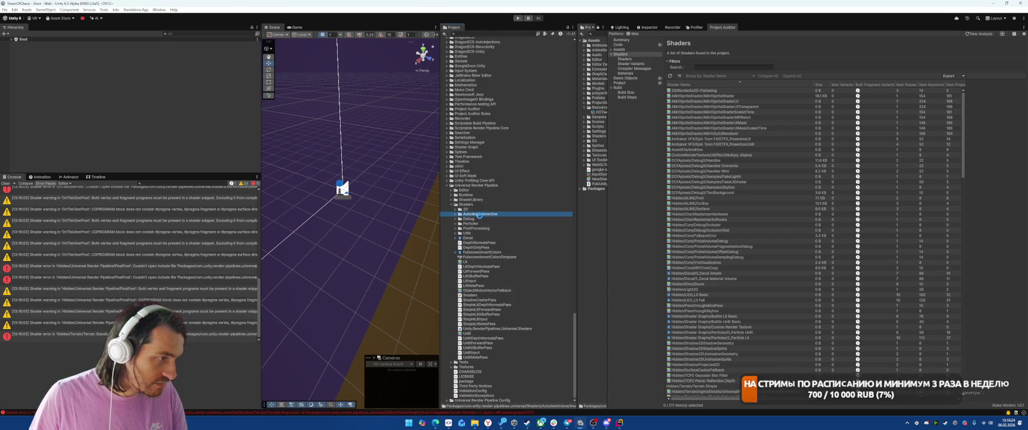
key("Delete")
key("Return")
- Inspect the contents of the Debug, Particles, PostProcessing and Utils shader folders
left_click(475, 221)
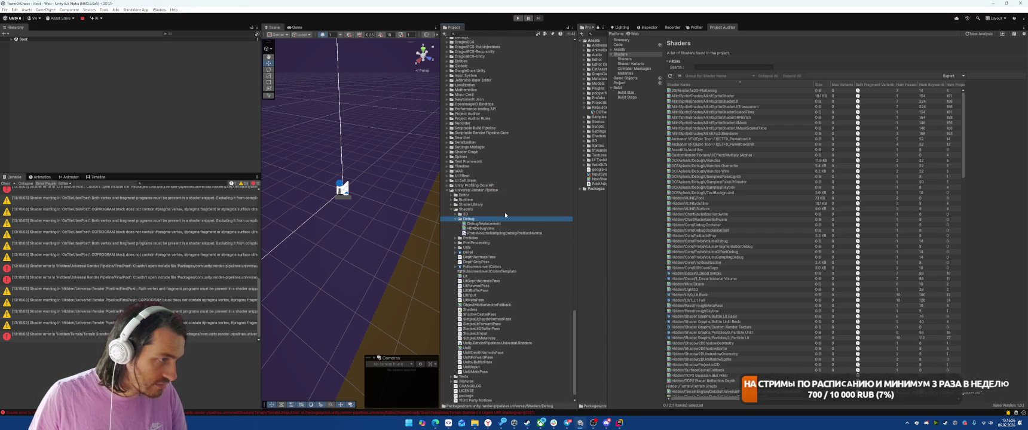
key("Down")
key("Right")
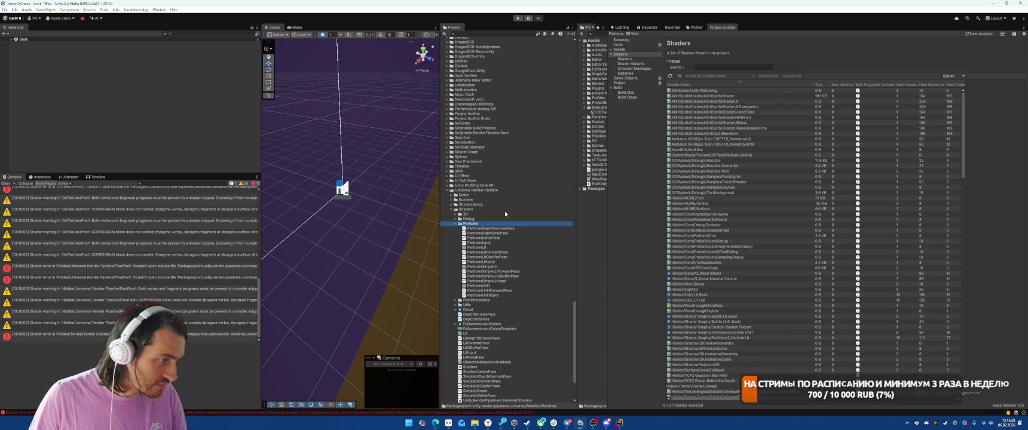
key("Left")
key("Down")
key("Right")
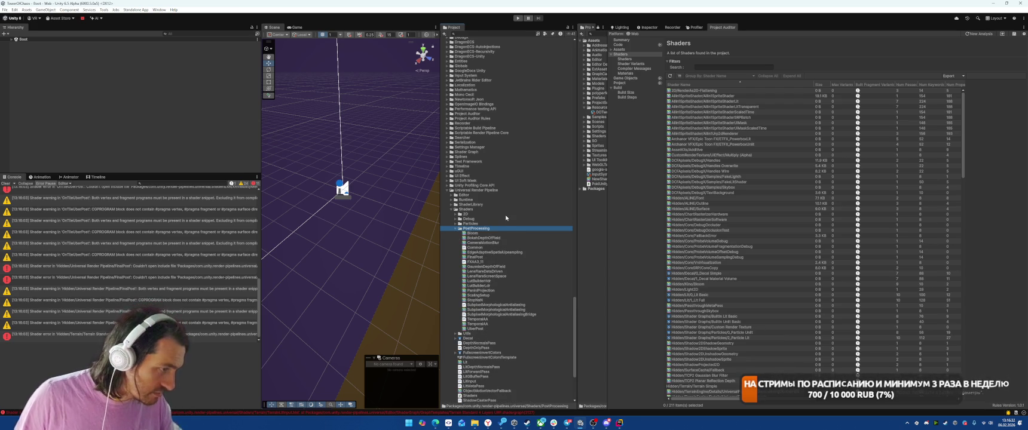
key("Left")
key("Down")
key("Right")
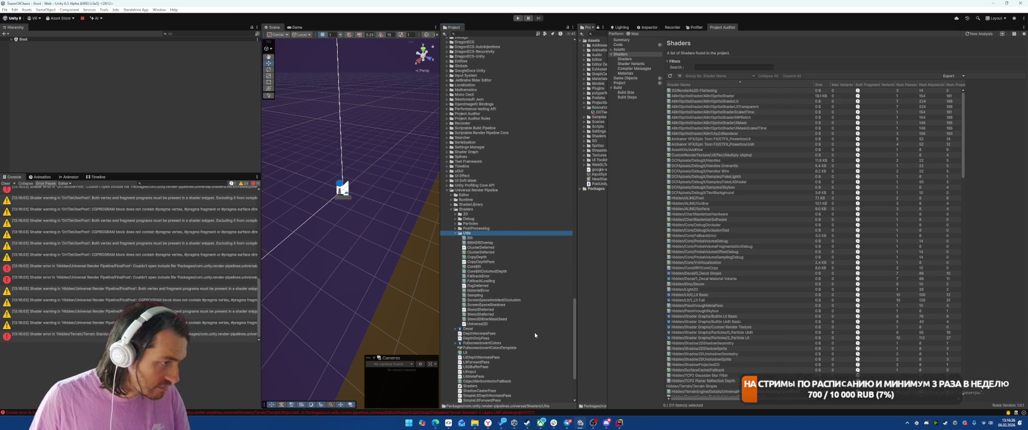
- Clear the console and review the StencilDitherMaskSeed, Unlit and Lit shaders
left_click(497, 318)
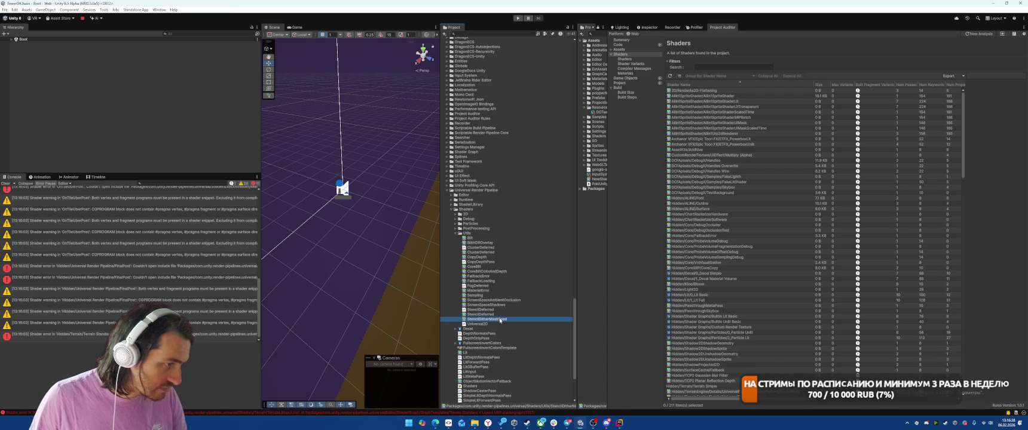
scroll(508, 311, "down", 3)
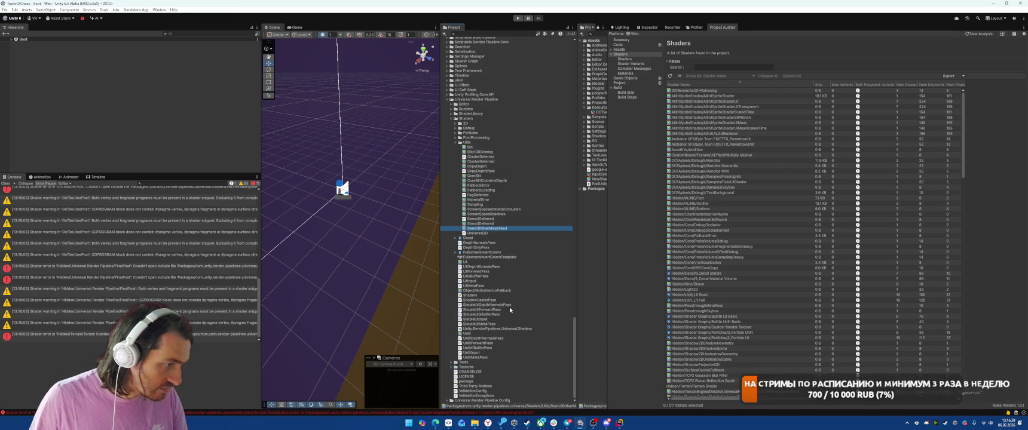
left_click(6, 184)
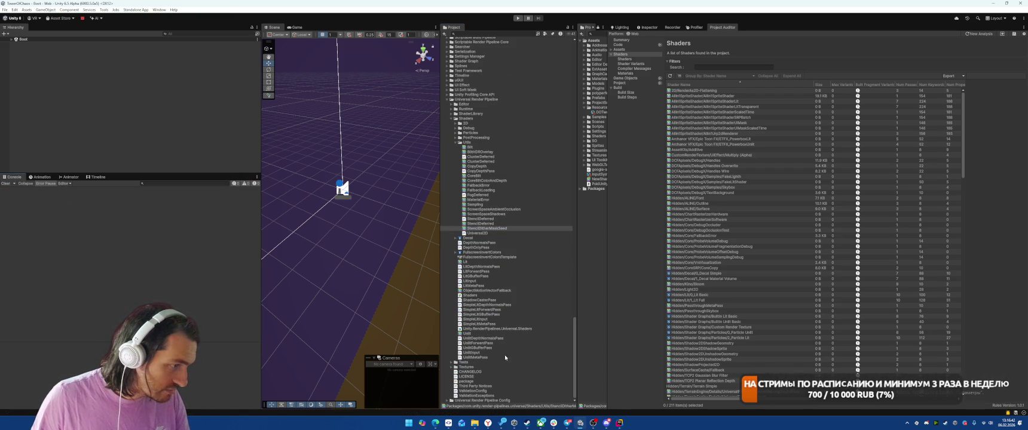
left_click(477, 334)
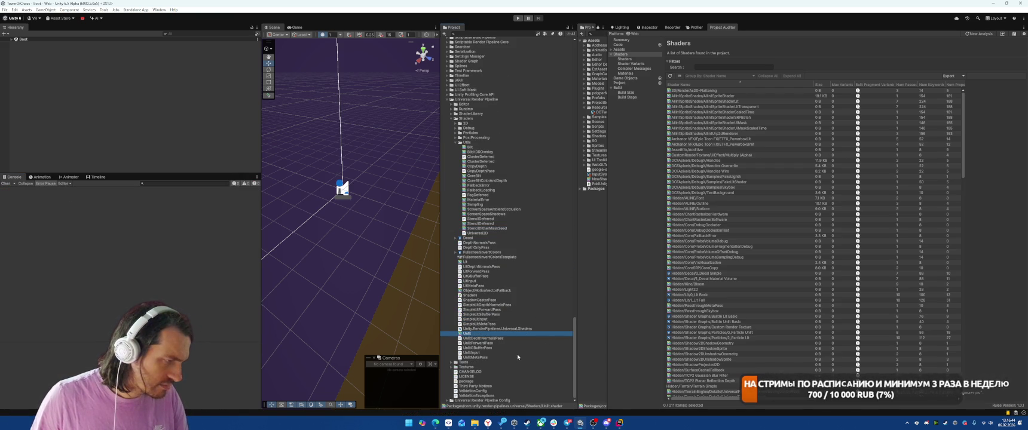
left_click(478, 267)
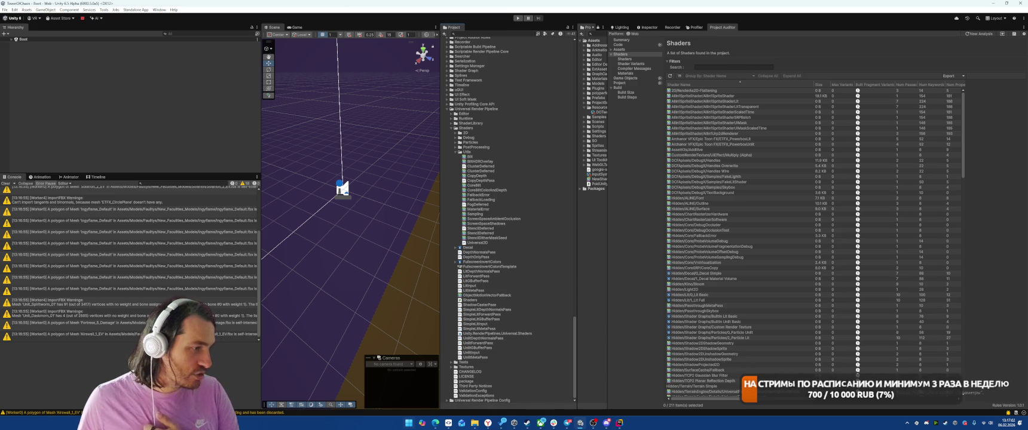
left_click(475, 422)
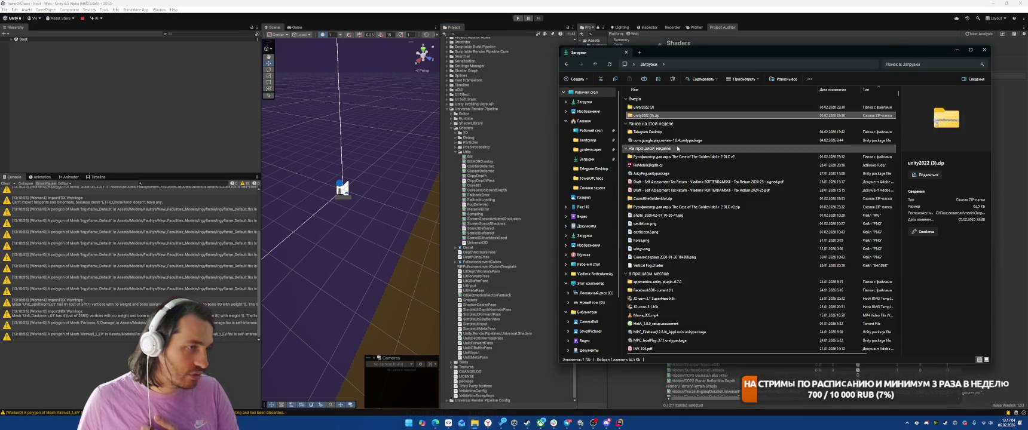
mouse_move(474, 423)
left_click(436, 389)
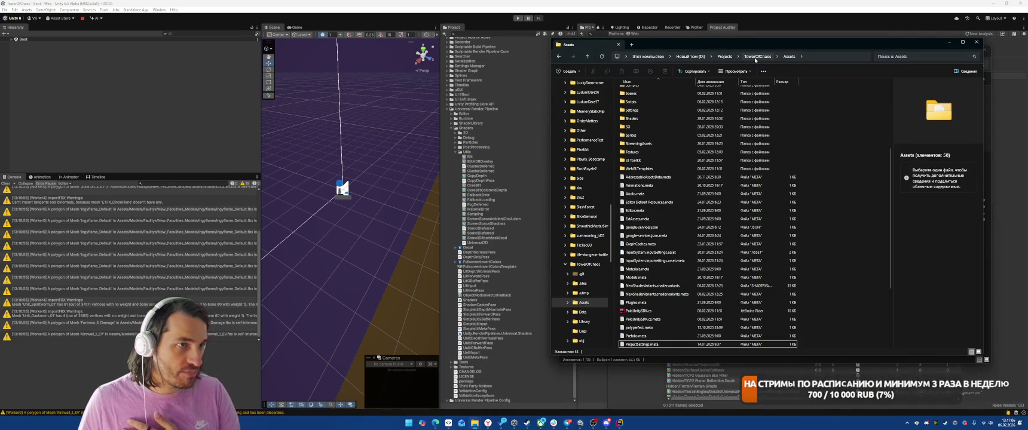
left_click(755, 58)
double_click(639, 158)
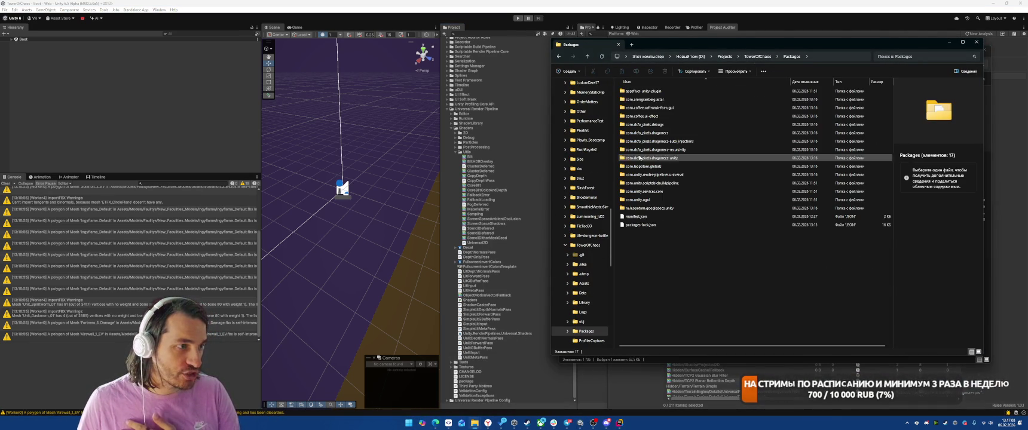
left_click(676, 183)
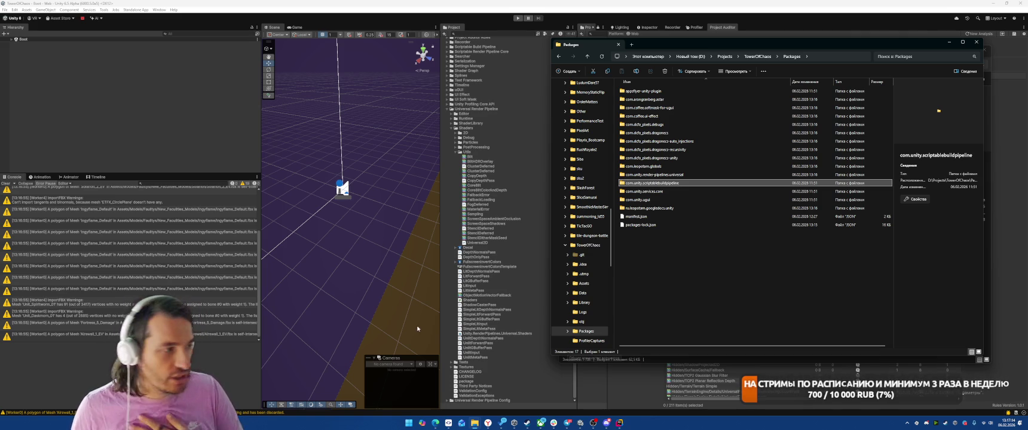
left_click(496, 266)
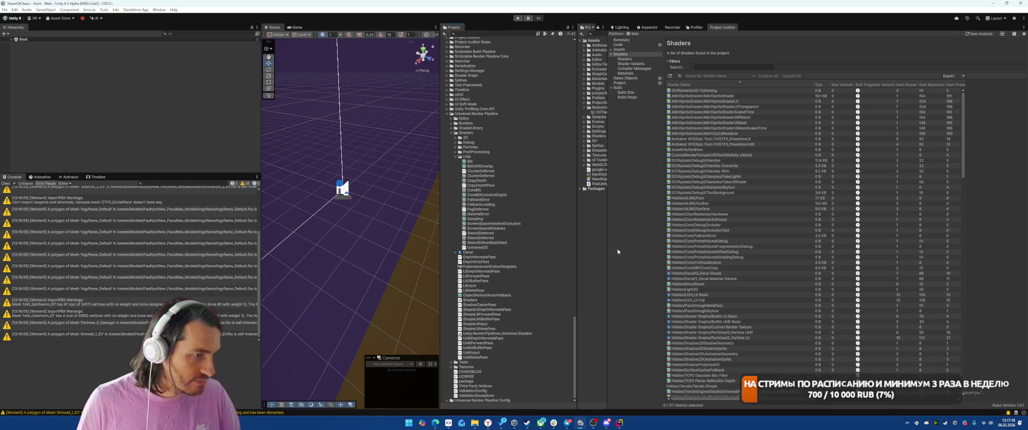
- Compare the two DebugX Handles shader entries in the Project Auditor list
left_click(741, 166)
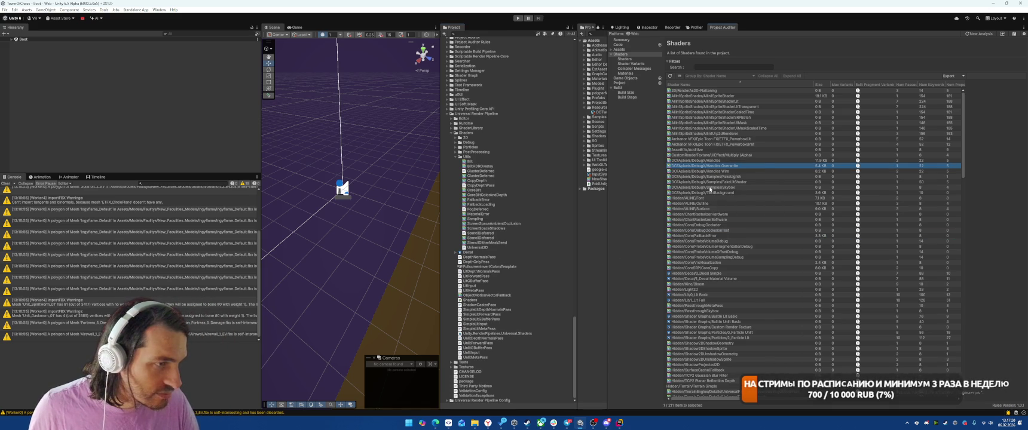
left_click(729, 187)
key("Up")
key("Up")
key("Up")
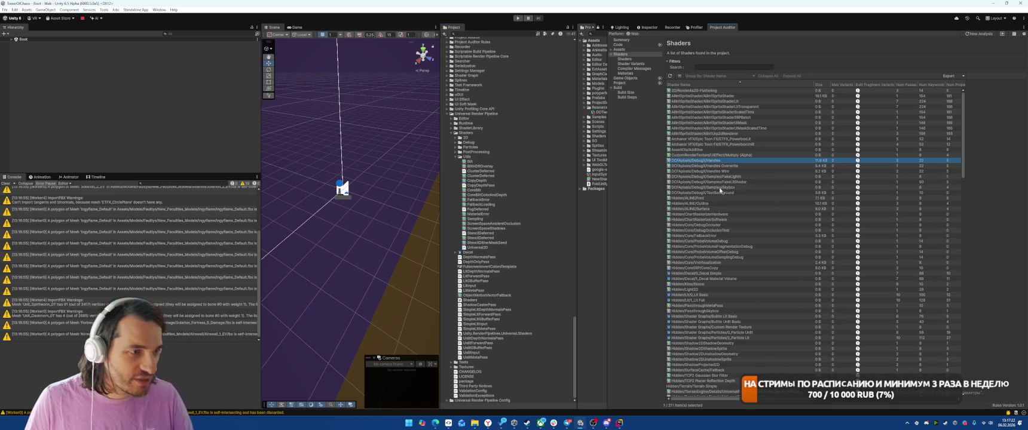
key("Down")
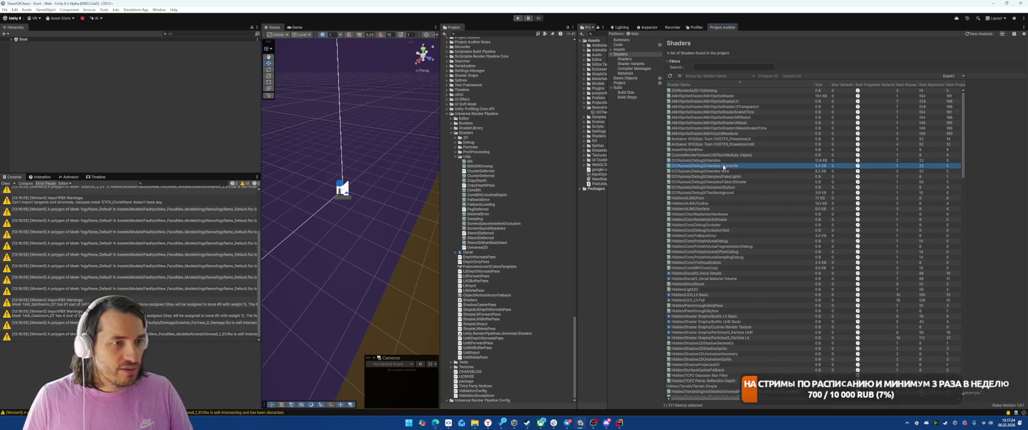
key("Up")
key("Down")
key("Up")
key("Down")
key("Down")
key("Down")
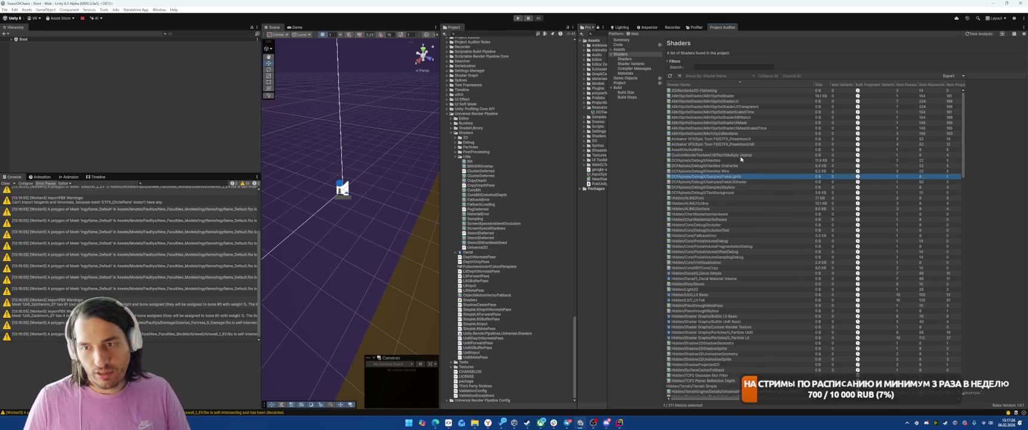
key("Up")
key("Up")
key("Up")
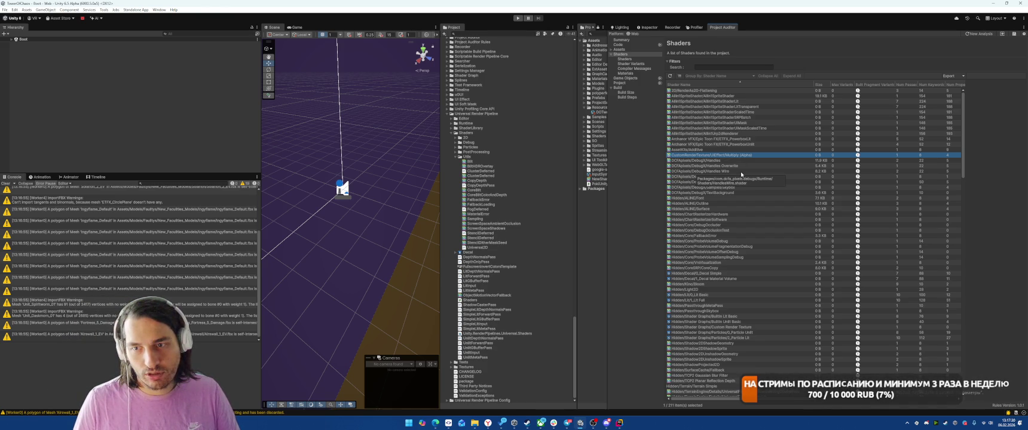
key("Down")
key("Down")
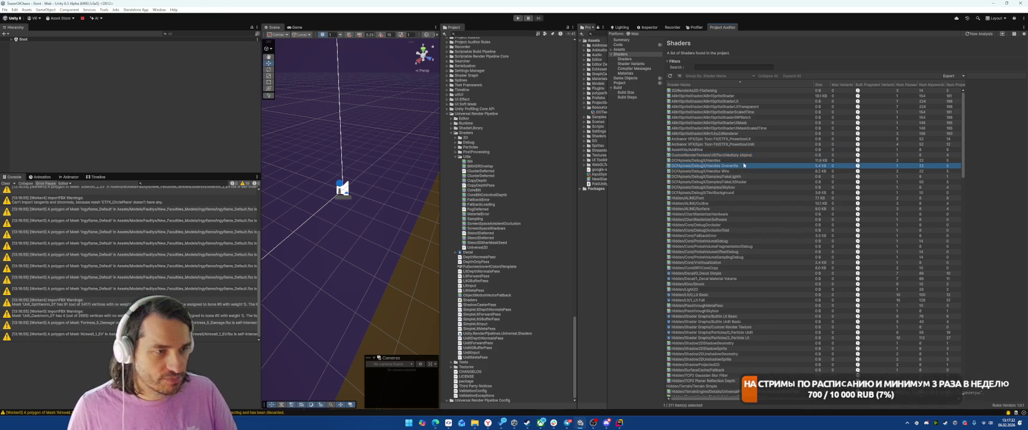
key("Up")
- Sort by size, select Hybrid Shader 2, and collapse ExtAssets and GraphCaches
left_click(822, 84)
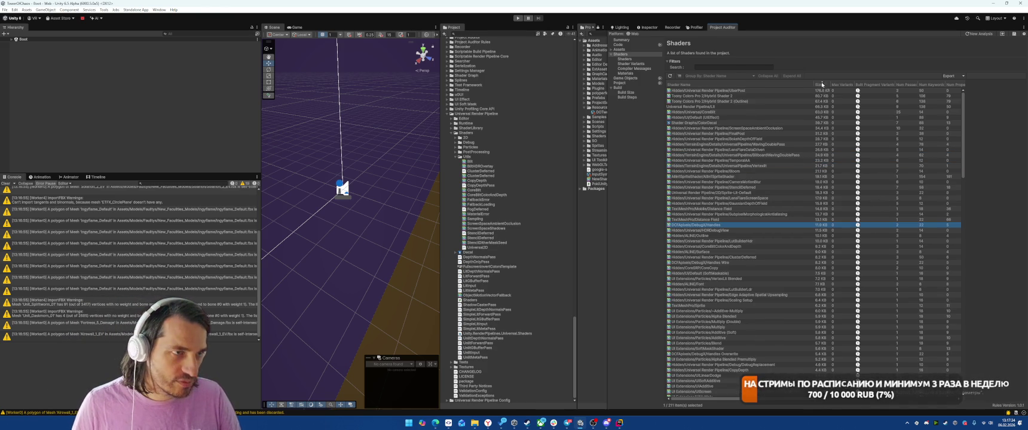
left_click(739, 95)
key("Down")
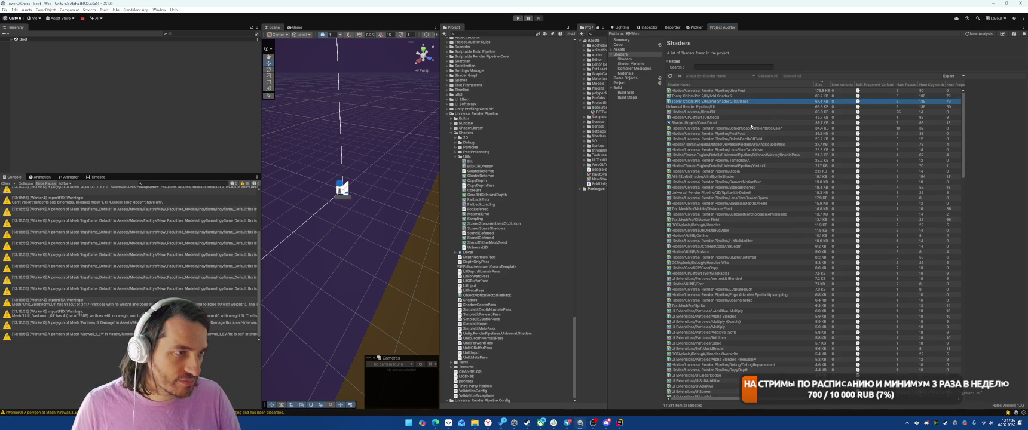
scroll(478, 201, "up", 5)
scroll(478, 200, "up", 10)
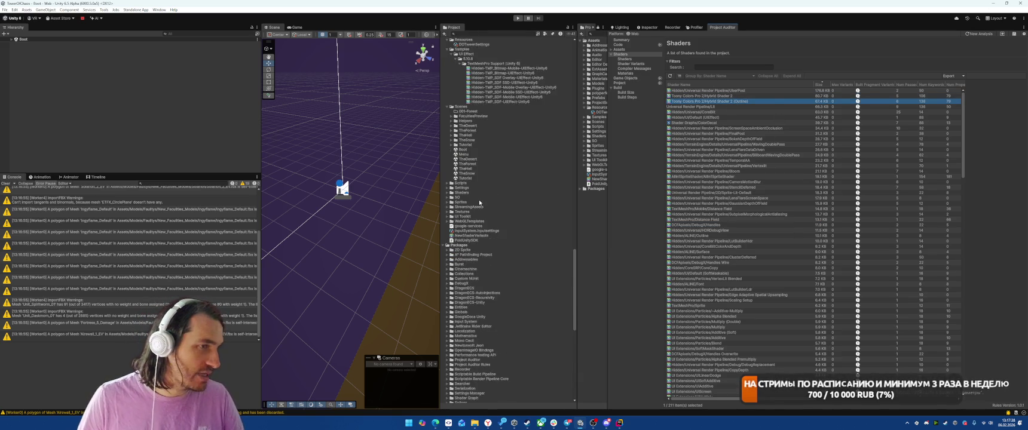
key("Up")
scroll(449, 122, "up", 15)
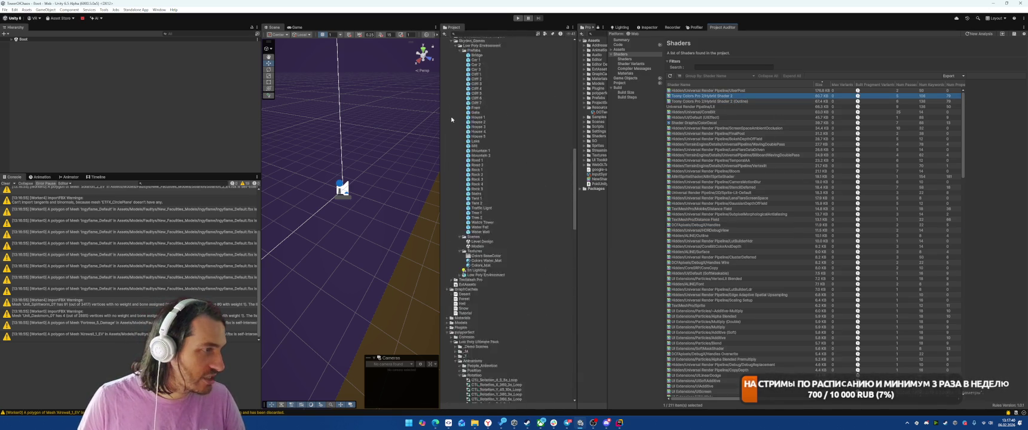
left_click(445, 82)
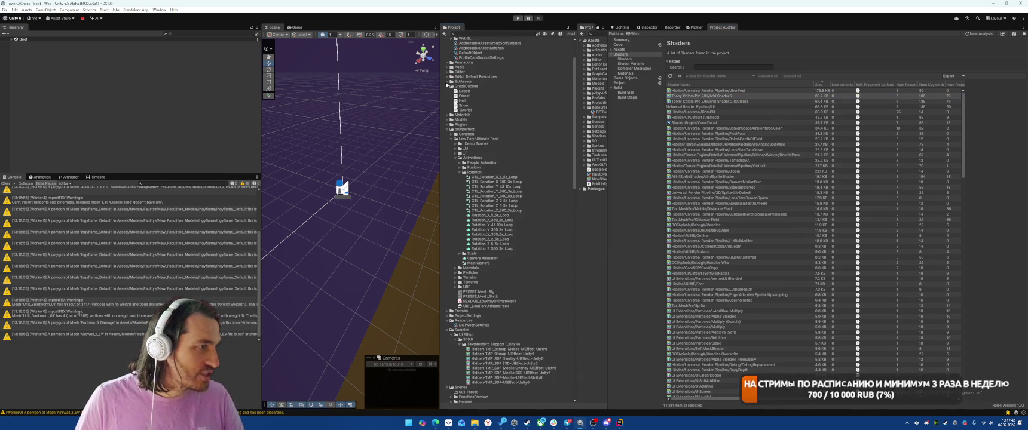
left_click(447, 86)
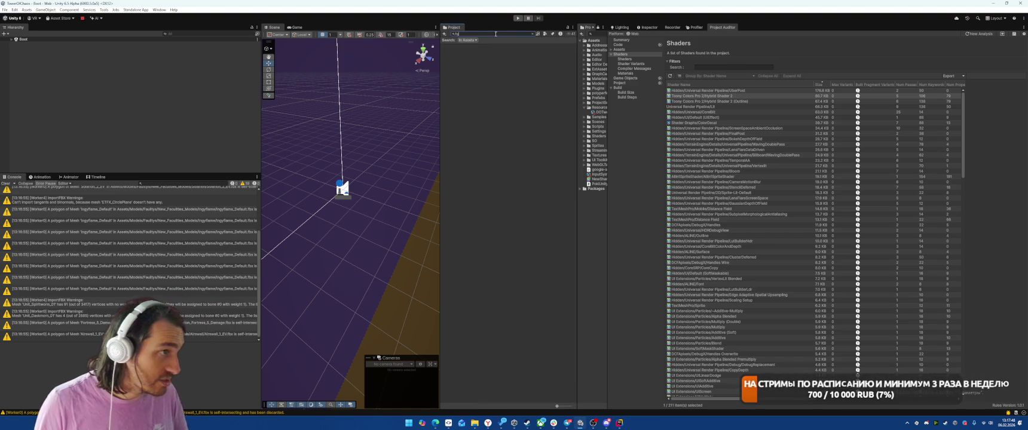
- Find TCP2 Hybrid Shader 2 and disable Normal Map, Additional Lights, Forward+ and LOD Crossfading
type("brid")
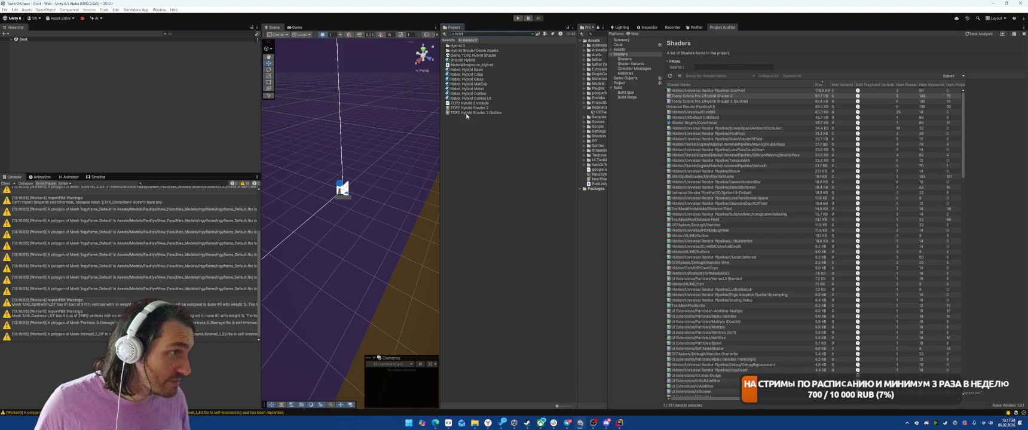
left_click(471, 108)
left_click(648, 27)
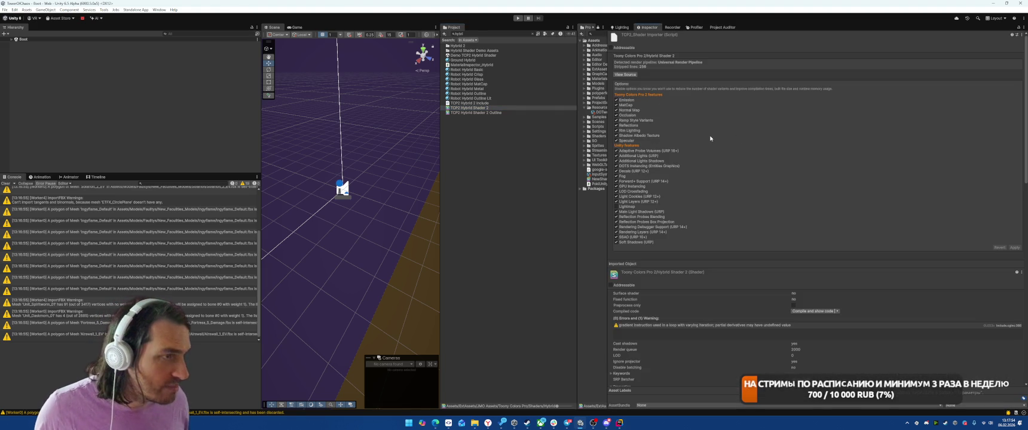
left_click(617, 111)
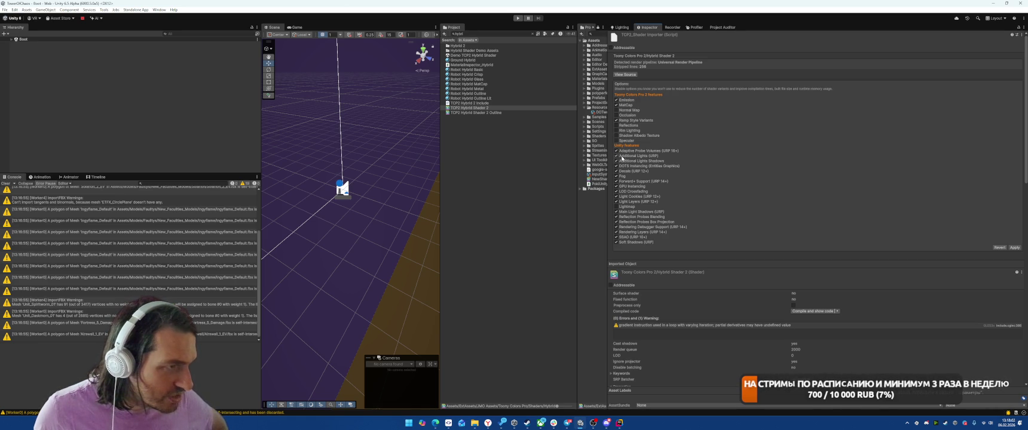
left_click(616, 156)
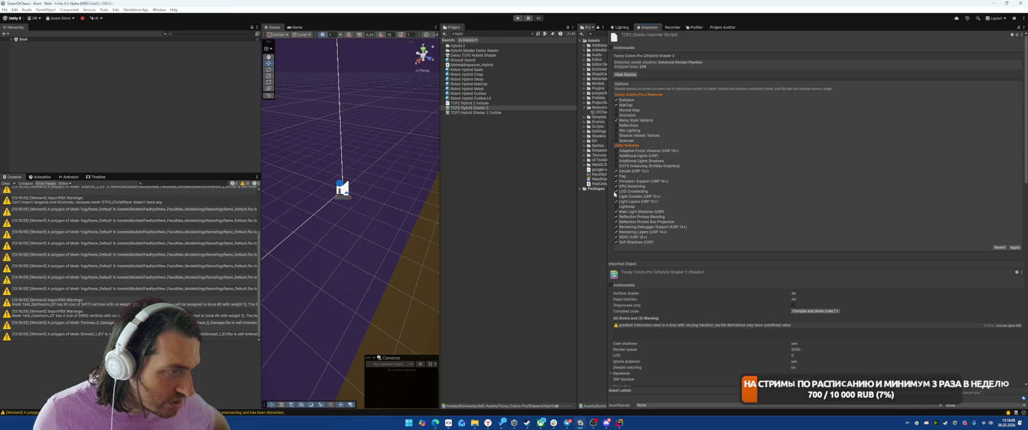
left_click(616, 181)
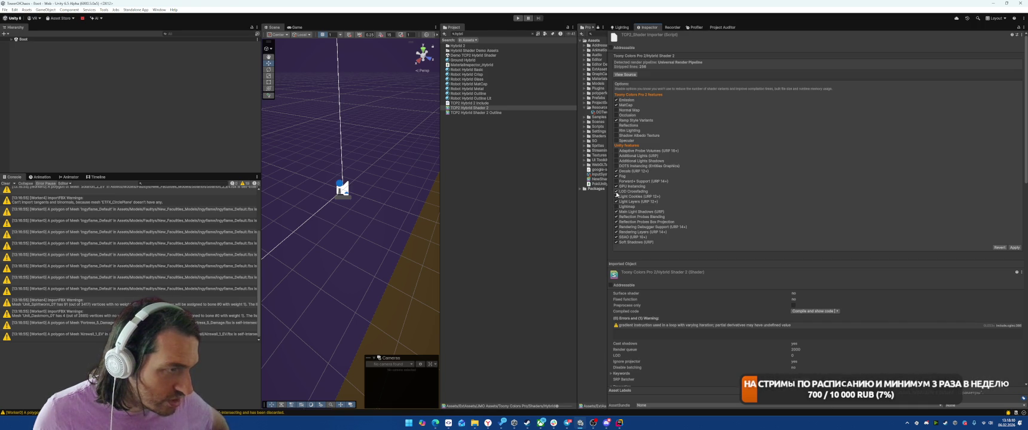
left_click(616, 192)
- Disable Light Layers, reflection probe options, Rendering Debugger/Layers, Emission and MatCap, then apply
left_click(616, 202)
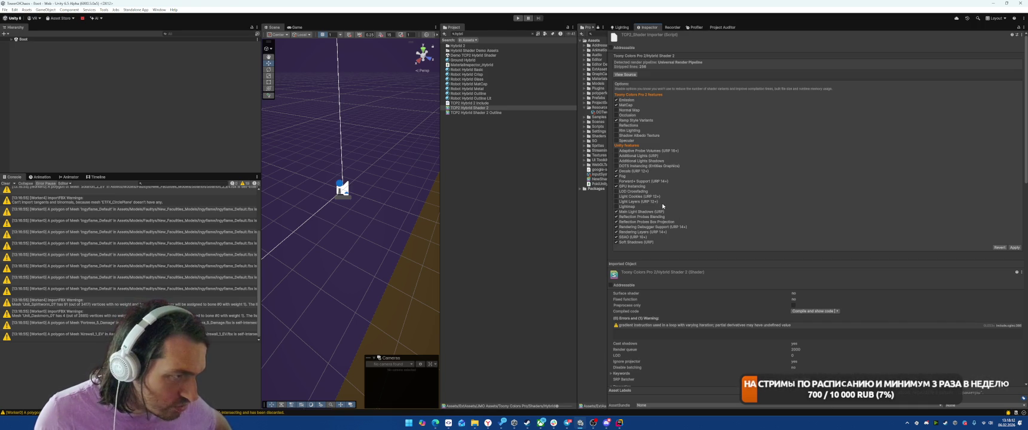
left_click(616, 216)
left_click(616, 222)
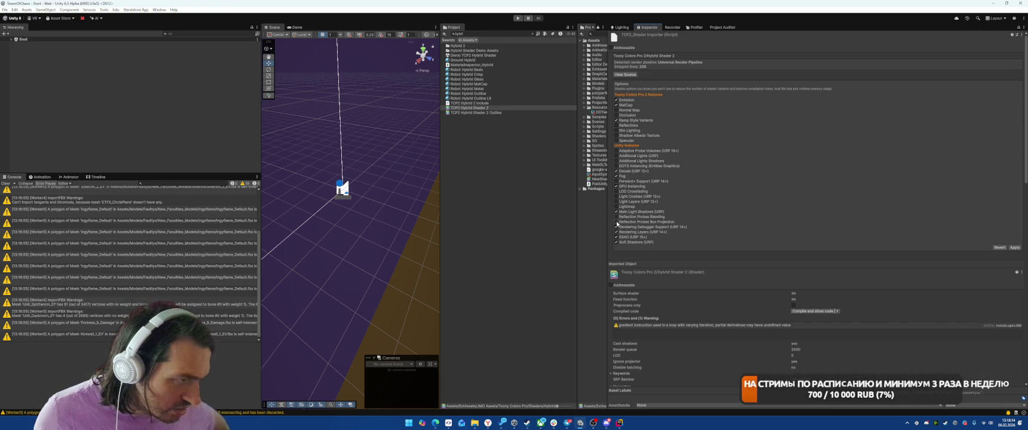
left_click(616, 227)
left_click(616, 232)
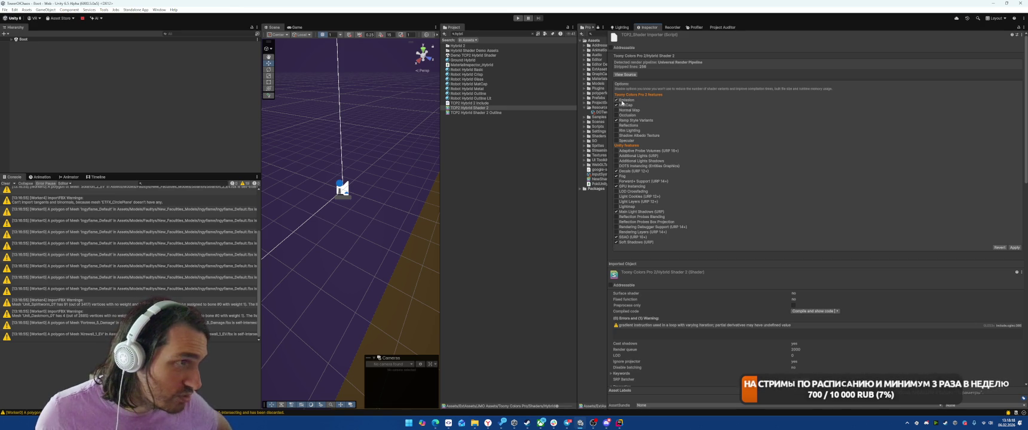
left_click(622, 101)
left_click(628, 105)
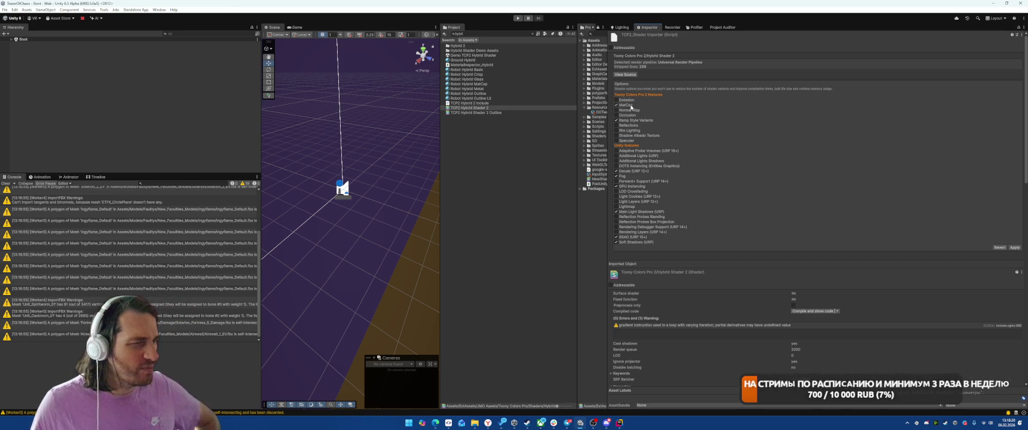
left_click(630, 107)
left_click(1012, 246)
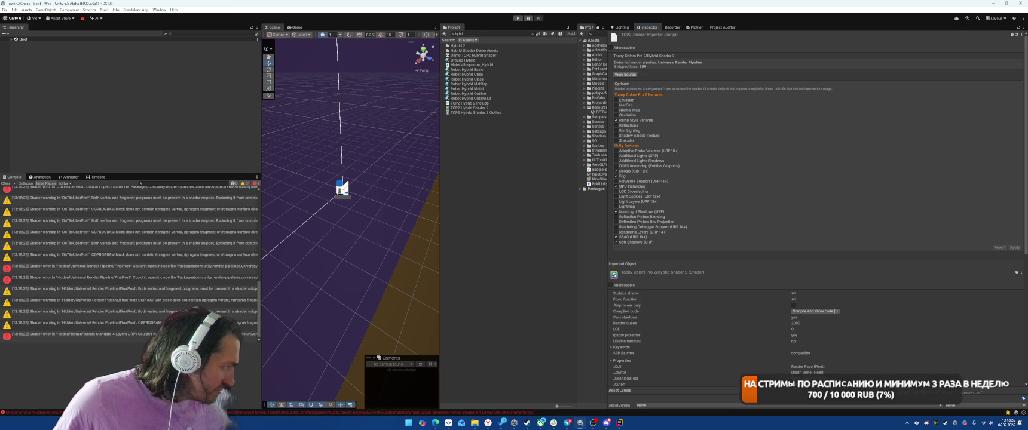
- Delete the erroring Terrain Standard 4 Layers URP shader asset
left_click(83, 334)
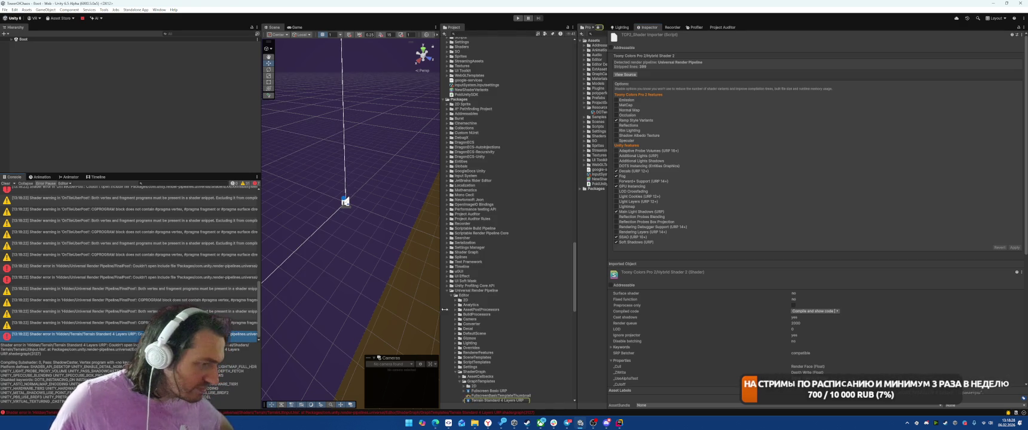
scroll(520, 314, "down", 3)
scroll(524, 314, "down", 3)
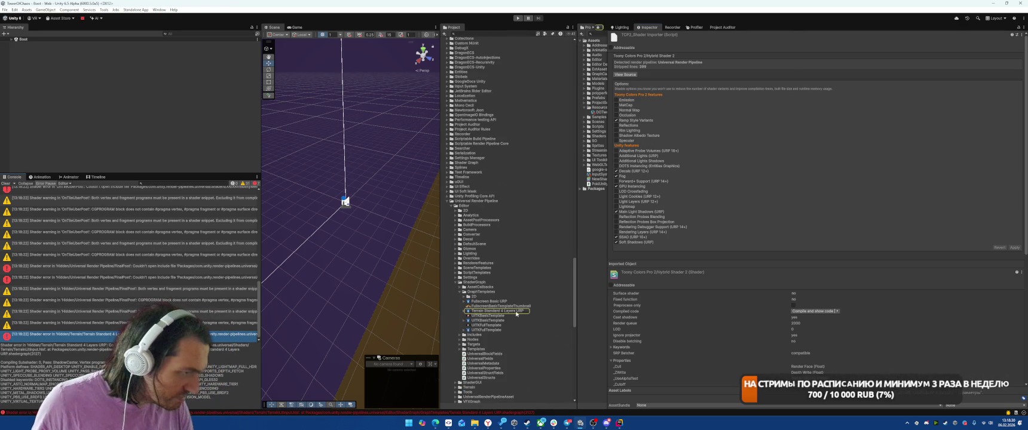
left_click(516, 313)
key("Delete")
key("Return")
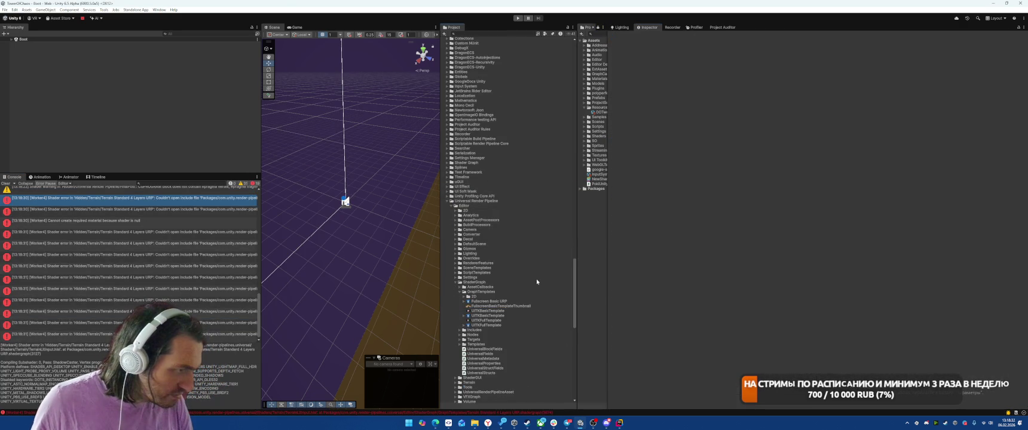
- Expand the 2D templates folder, review the shader errors and clear the console
left_click(496, 302)
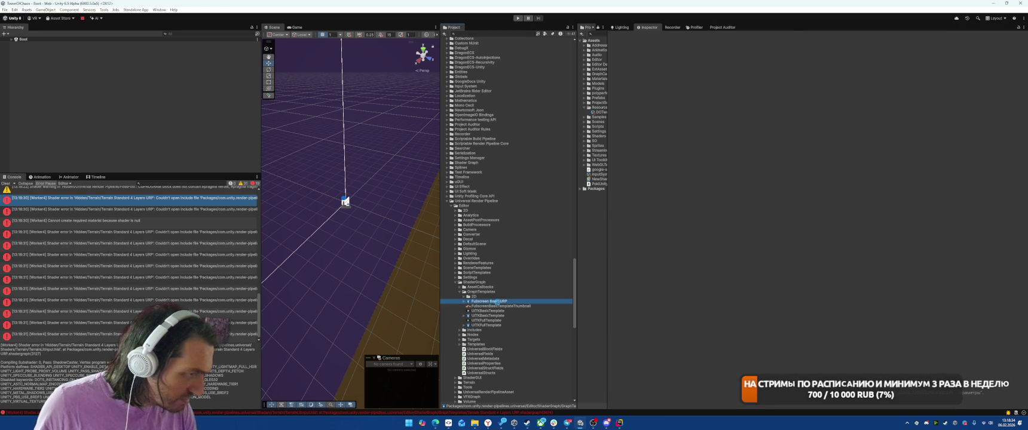
key("Up")
key("Right")
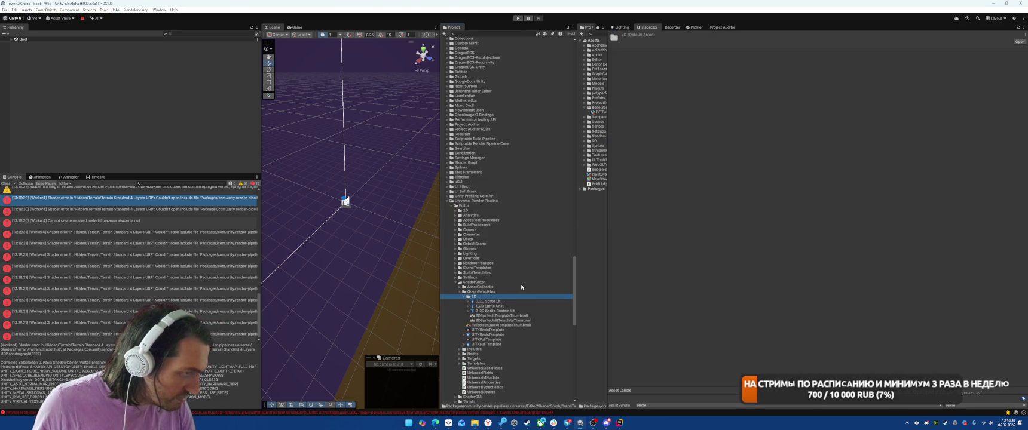
left_click(135, 232)
left_click(135, 266)
left_click(135, 277)
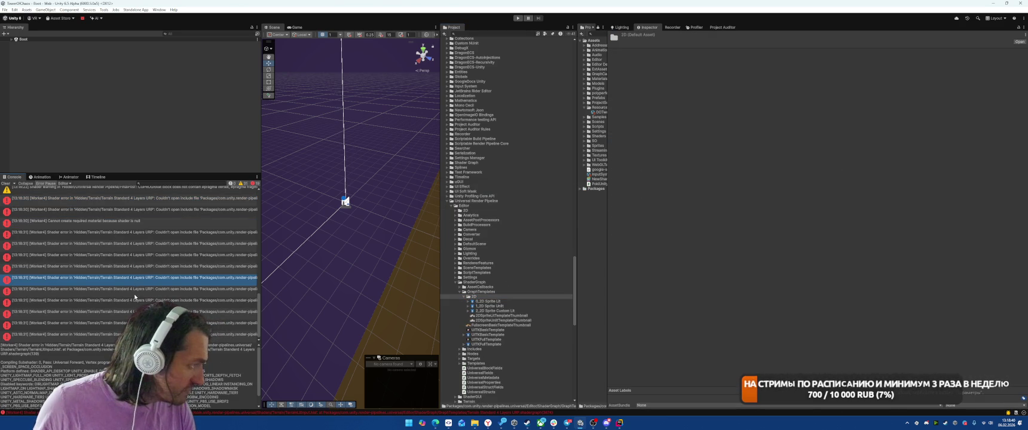
left_click(5, 184)
scroll(528, 224, "up", 1)
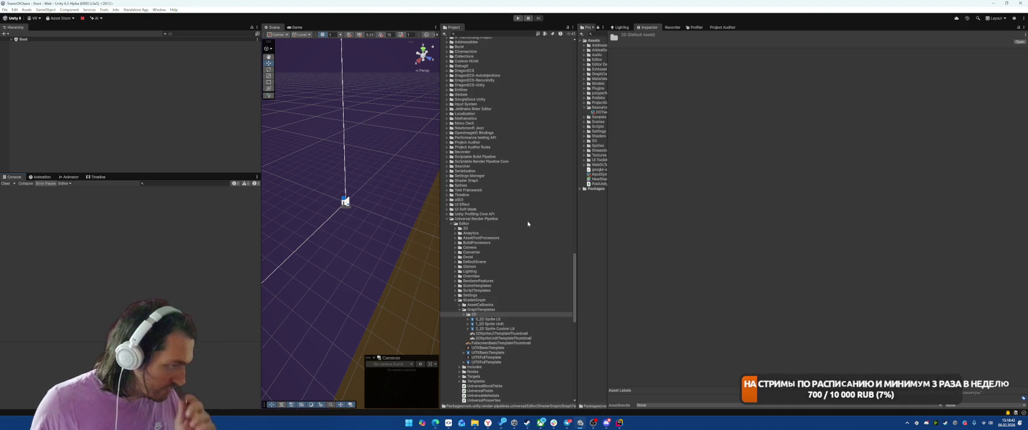
scroll(477, 262, "down", 5)
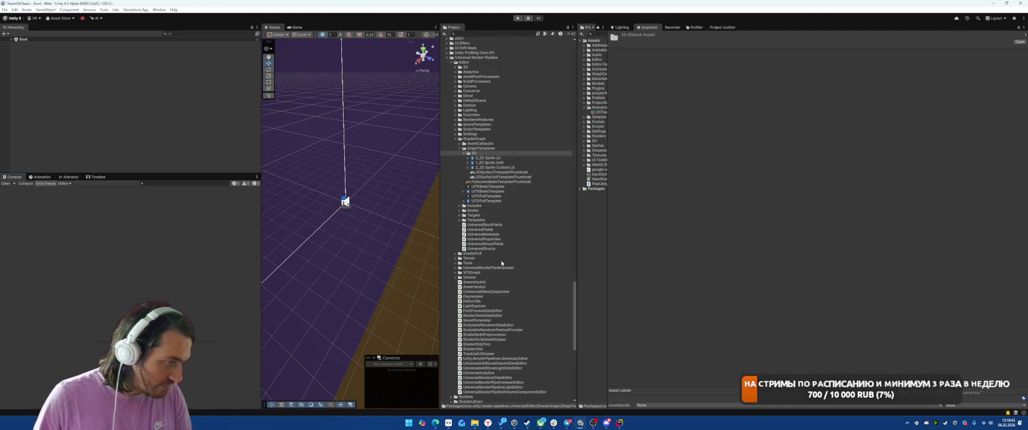
- Expand the Terrain folder, widen the second Project browser, collapse Skyden_Games and enter Play mode
left_click(469, 258)
key("Right")
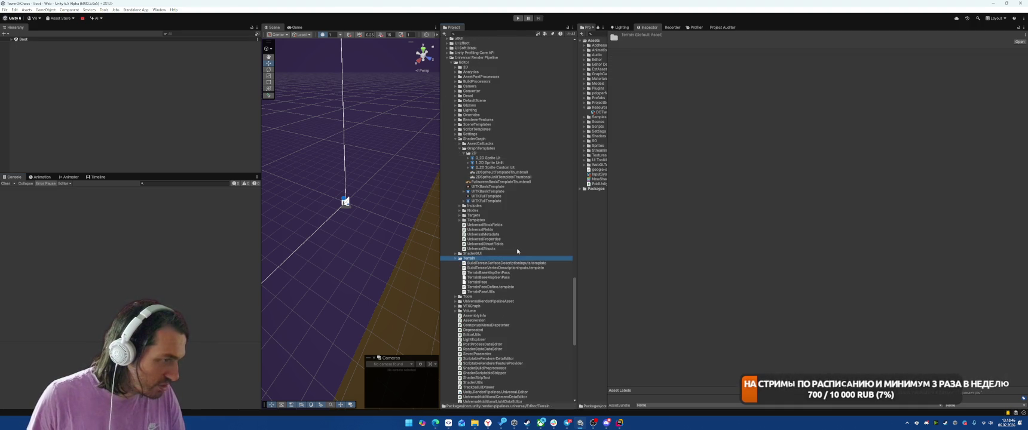
scroll(518, 251, "up", 15)
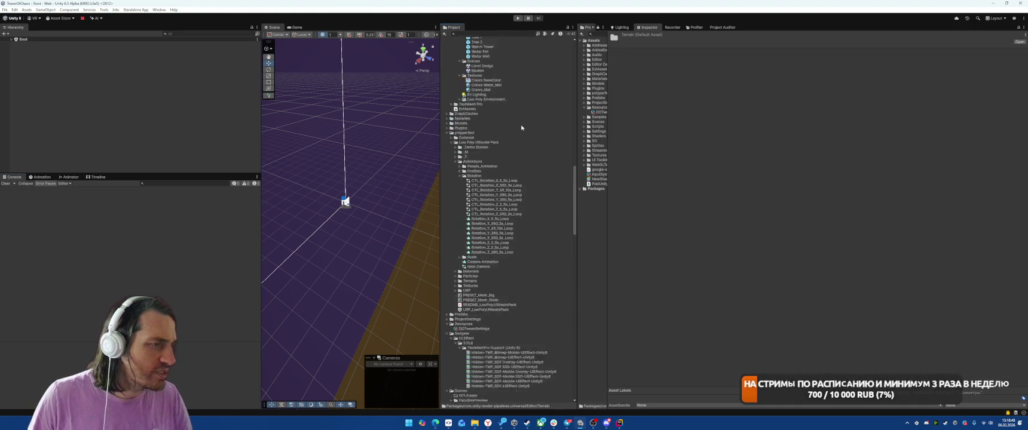
scroll(520, 129, "up", 10)
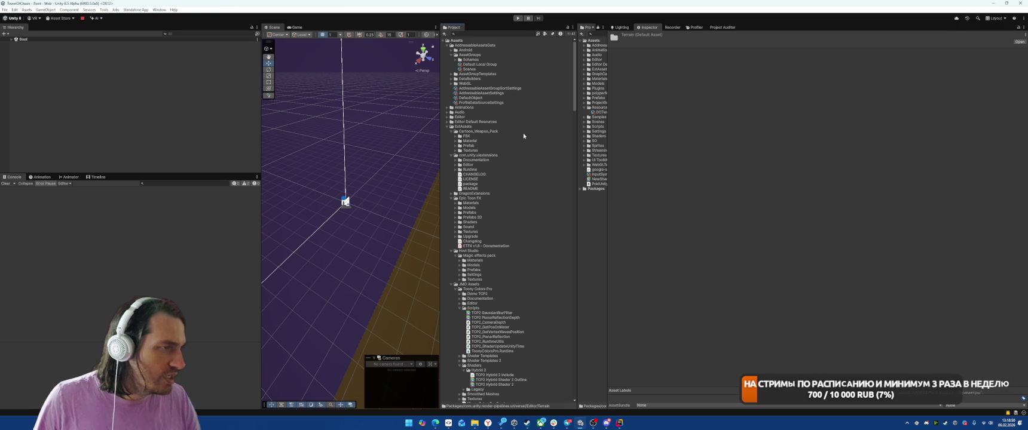
left_click_drag(607, 128, 738, 128)
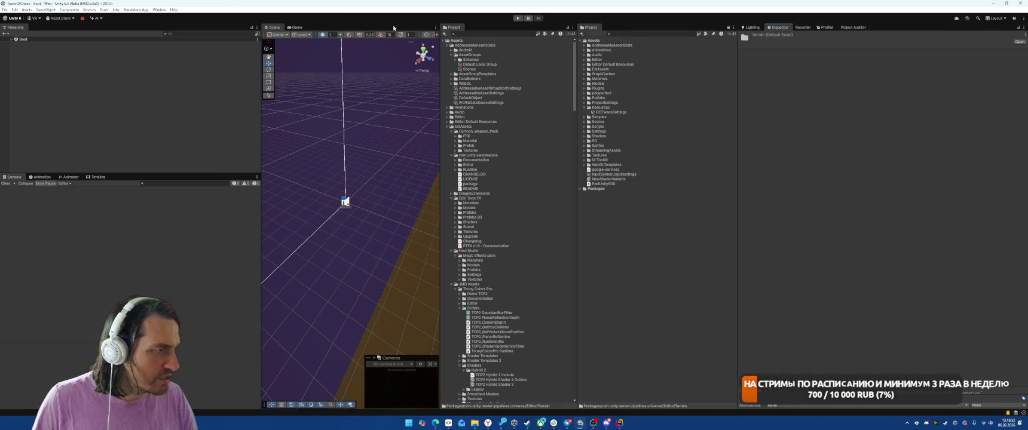
scroll(493, 178, "down", 20)
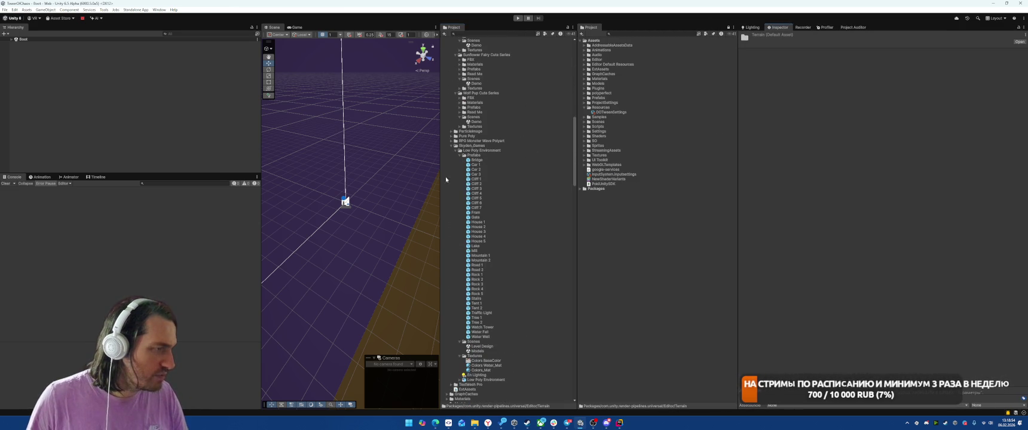
left_click(452, 146)
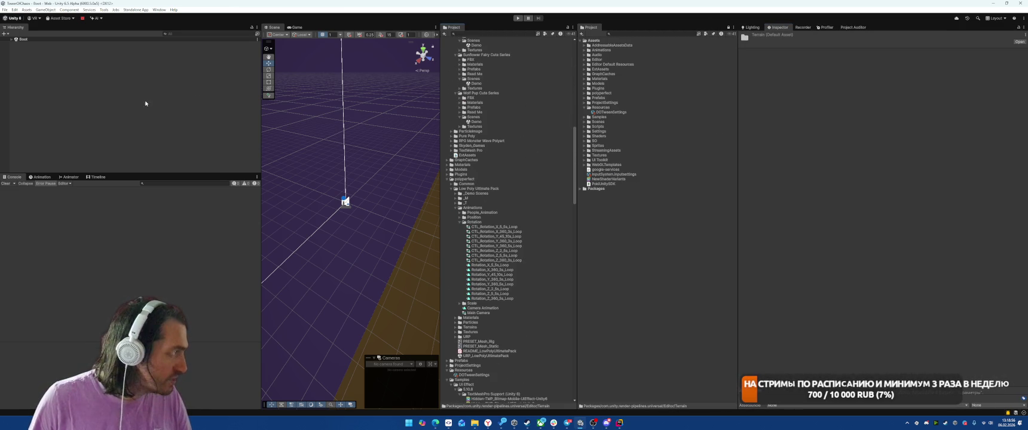
left_click(515, 20)
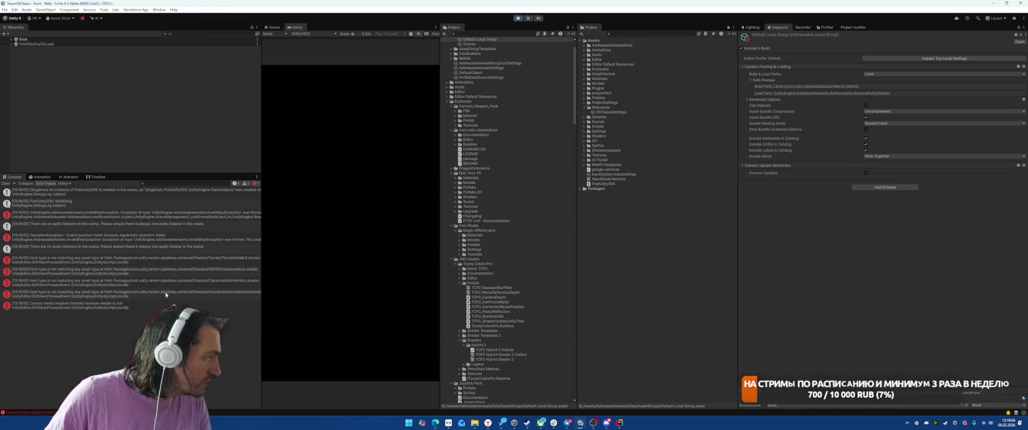
- Read through the console errors and widen the Console panel over the Game view
left_click(147, 308)
mouse_move(147, 309)
left_mouse_down()
mouse_move(172, 262)
mouse_move(162, 277)
mouse_move(176, 292)
mouse_move(179, 271)
left_mouse_up()
mouse_move(262, 254)
left_mouse_down()
mouse_move(367, 256)
mouse_move(322, 259)
left_mouse_up()
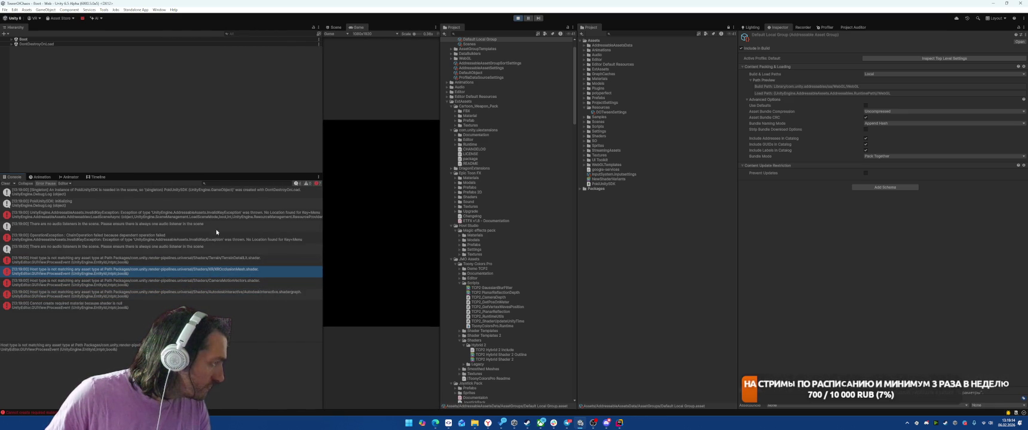
- Check the InvalidKeyException details, stop Play mode and open the Window menu
left_click(215, 215)
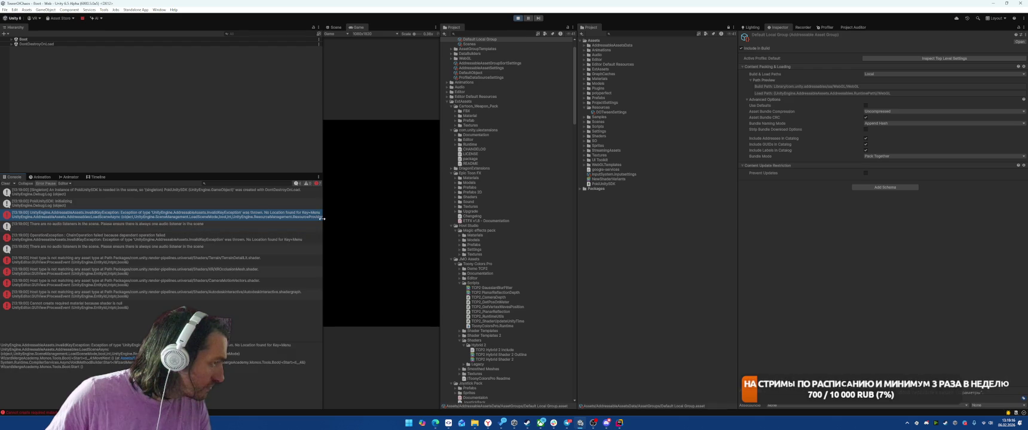
left_click_drag(322, 218, 333, 219)
left_click(517, 18)
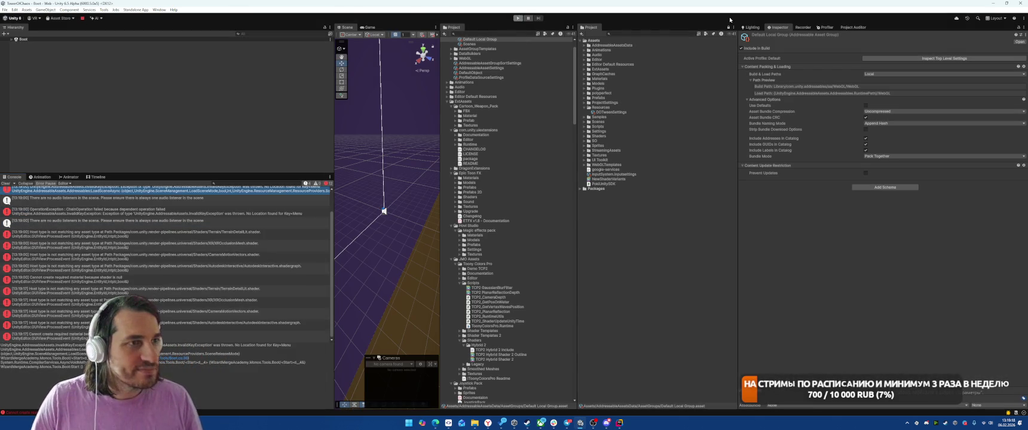
left_click(159, 10)
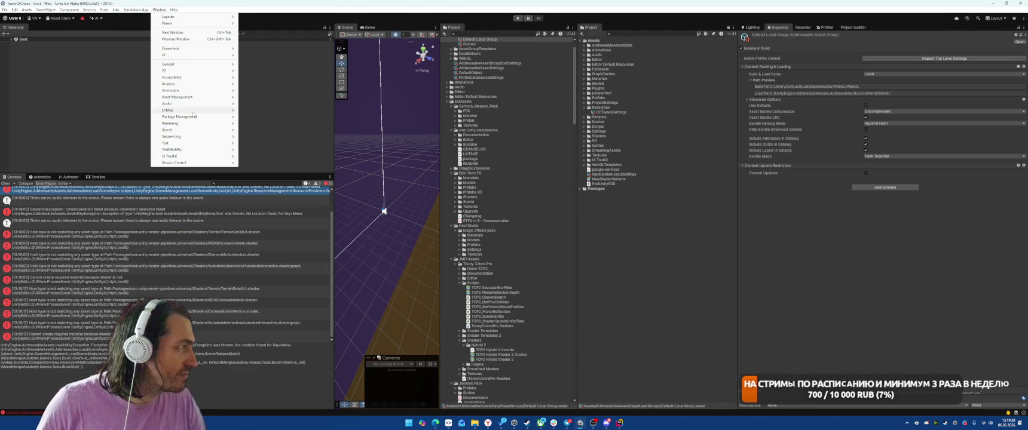
- In Addressables Groups, simplify the addresses of all six Scenes group entries
mouse_move(198, 117)
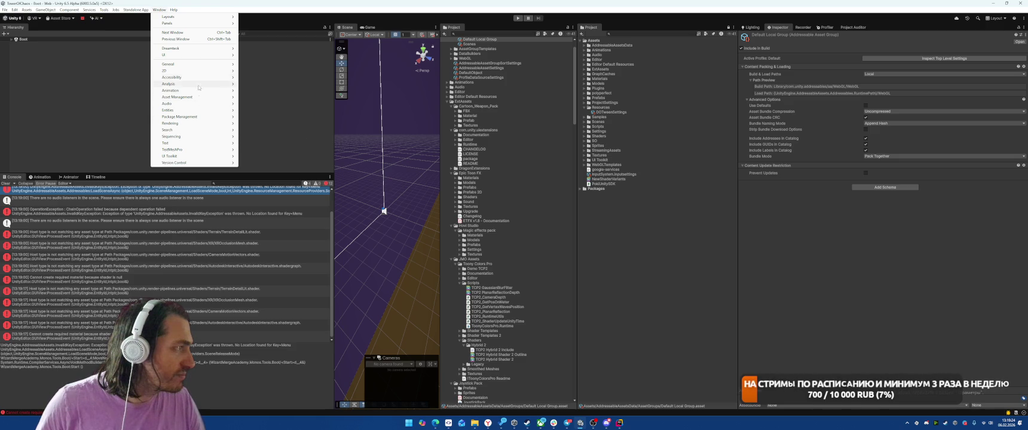
mouse_move(198, 97)
mouse_move(275, 111)
left_click(335, 112)
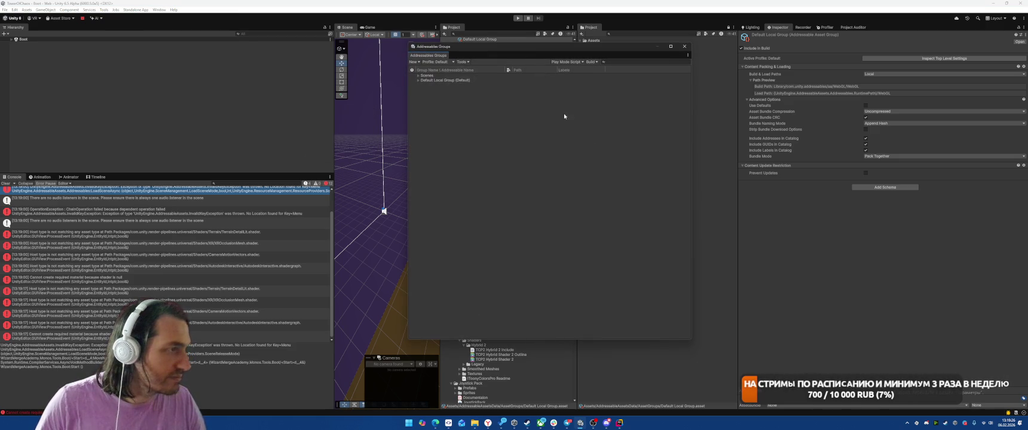
left_click(417, 75)
left_click(449, 80)
left_click(454, 102, "shift")
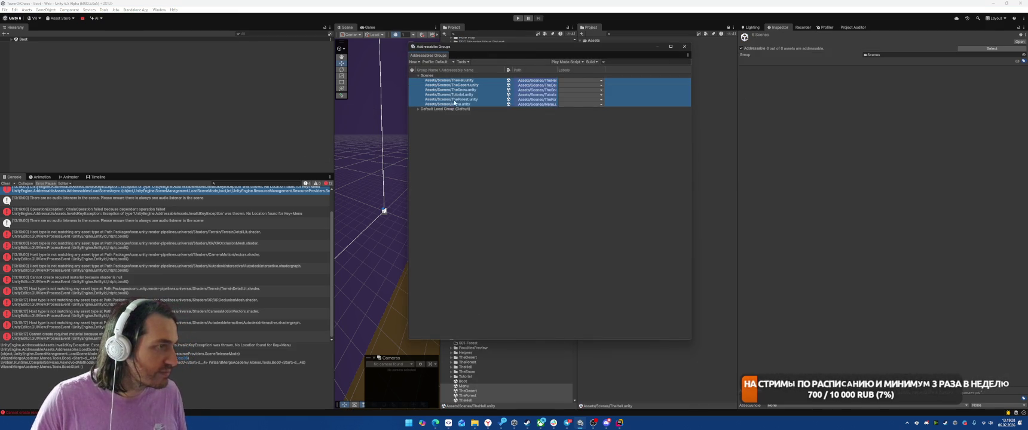
right_click(455, 102)
left_click(481, 120)
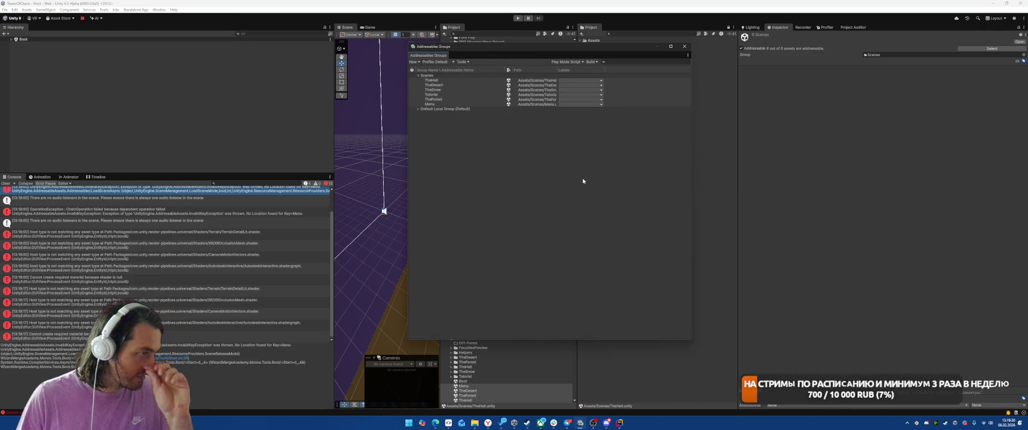
left_click(583, 181)
- Run a New Build of Addressables content, clear the console and play again
left_click(591, 63)
left_click(675, 67)
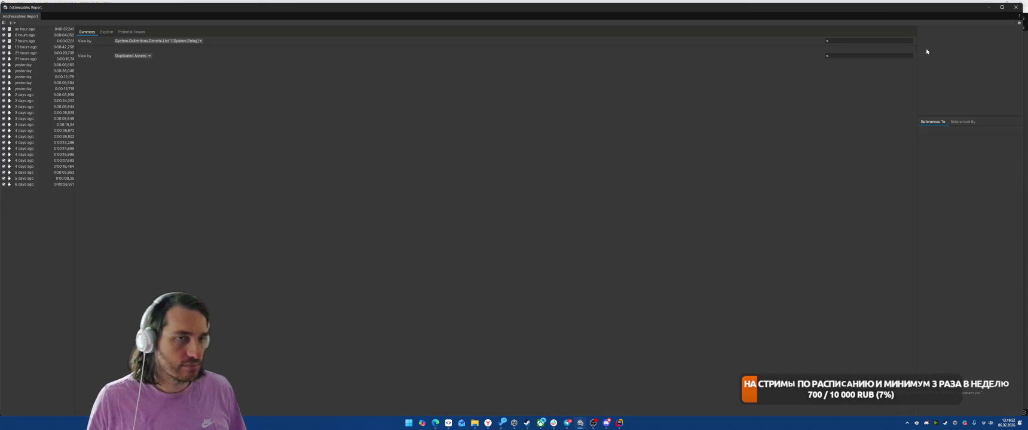
left_click(1015, 9)
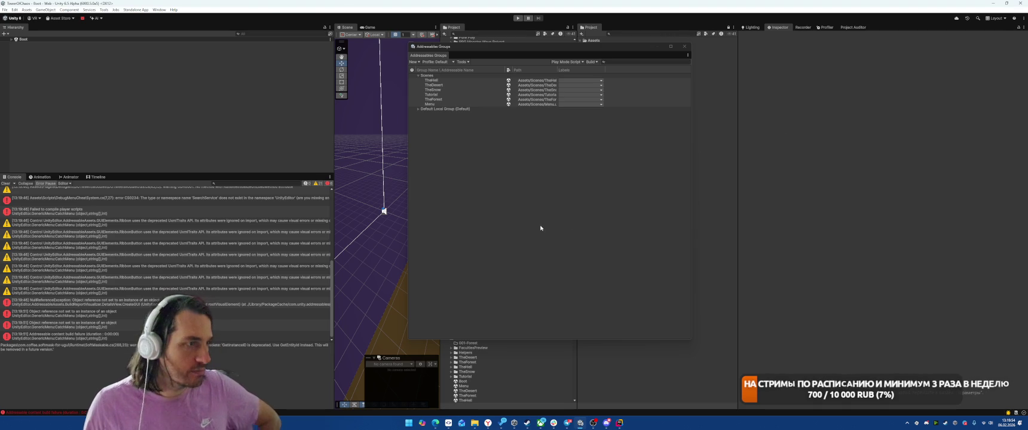
left_click(6, 183)
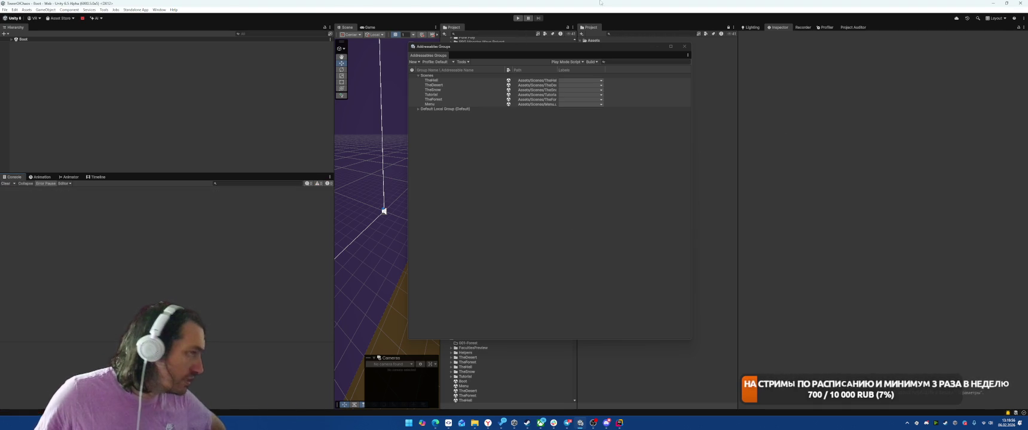
left_click(519, 18)
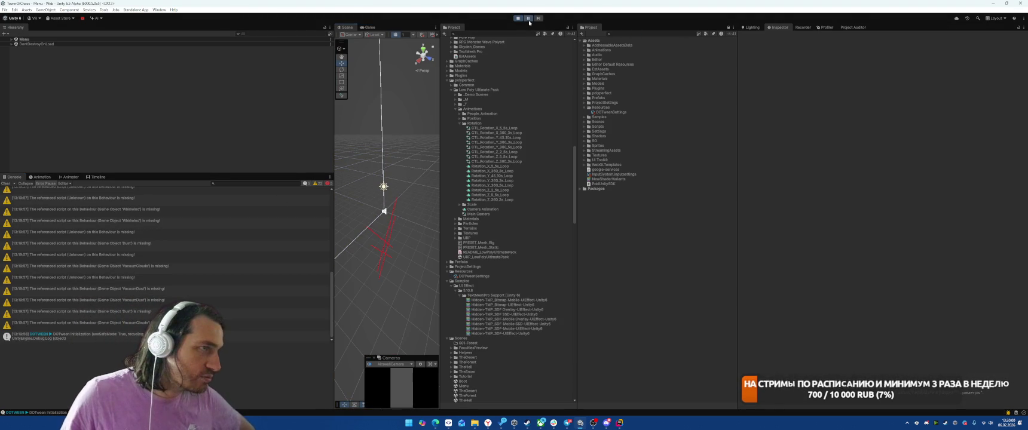
- Start TheForest level, buy three shop cards and check the Airwall tower info
left_click(387, 267)
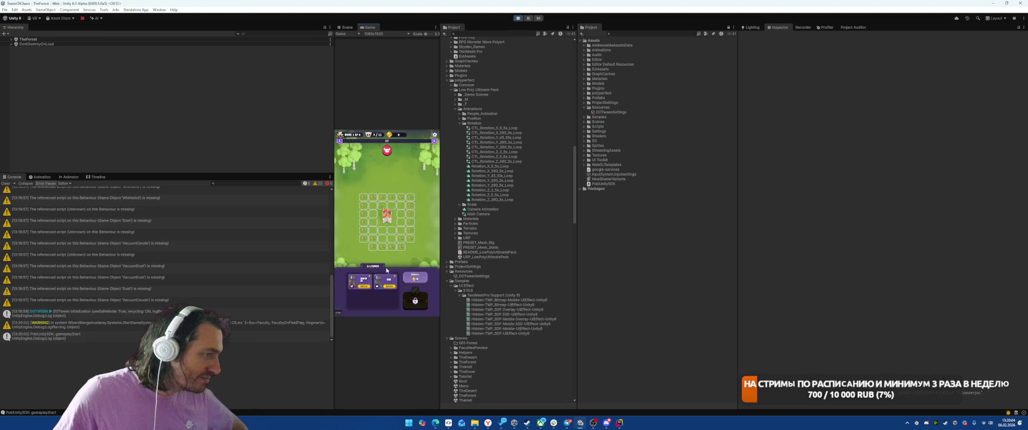
left_click(366, 279)
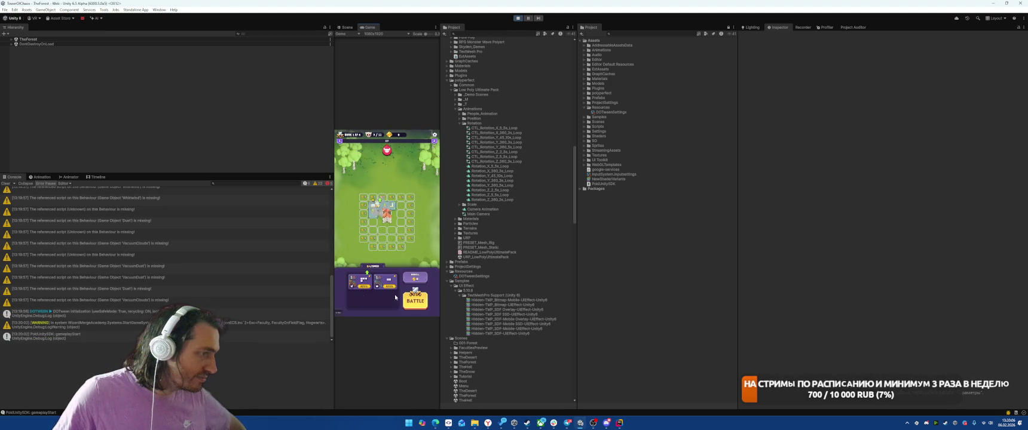
left_click(362, 287)
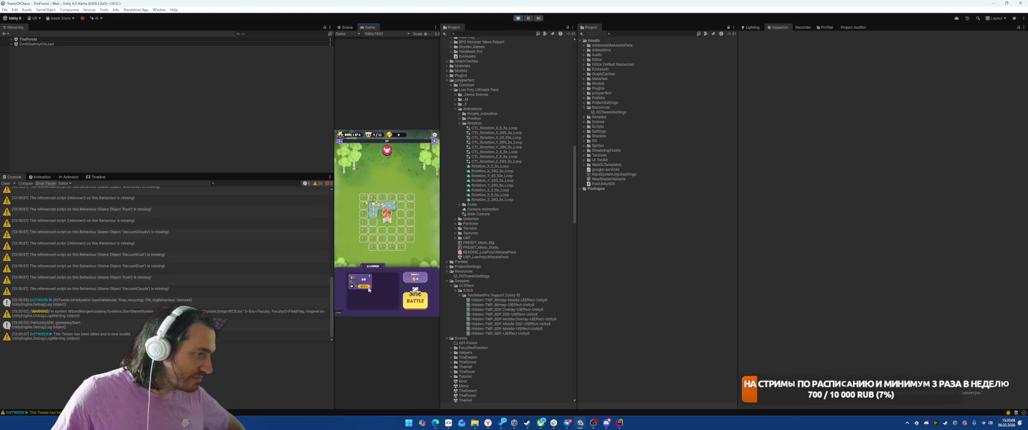
left_click(361, 280)
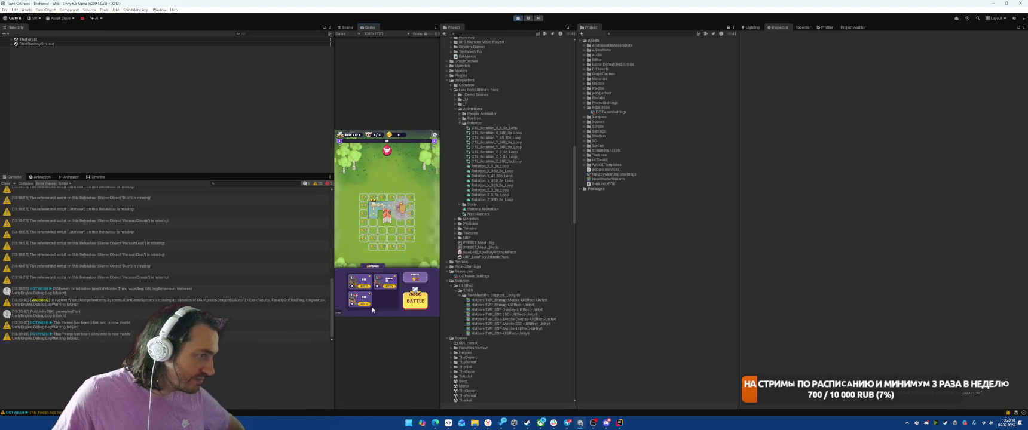
left_click(360, 299)
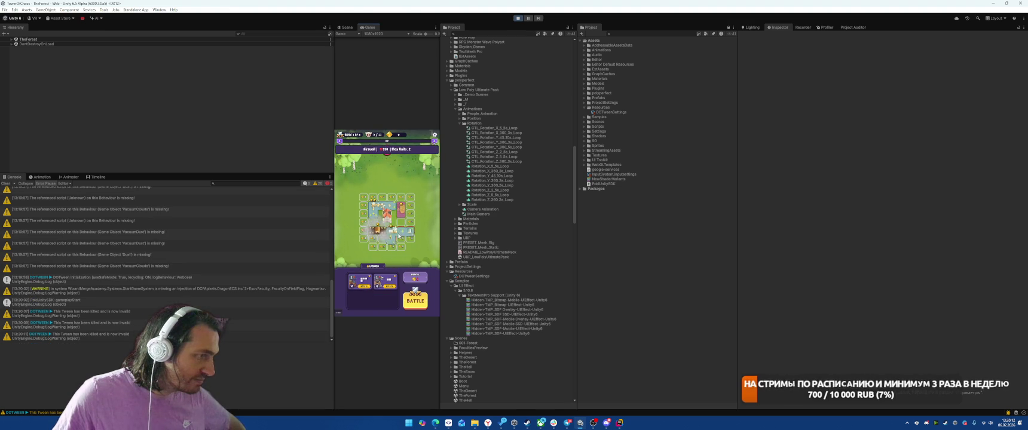
left_click(373, 295)
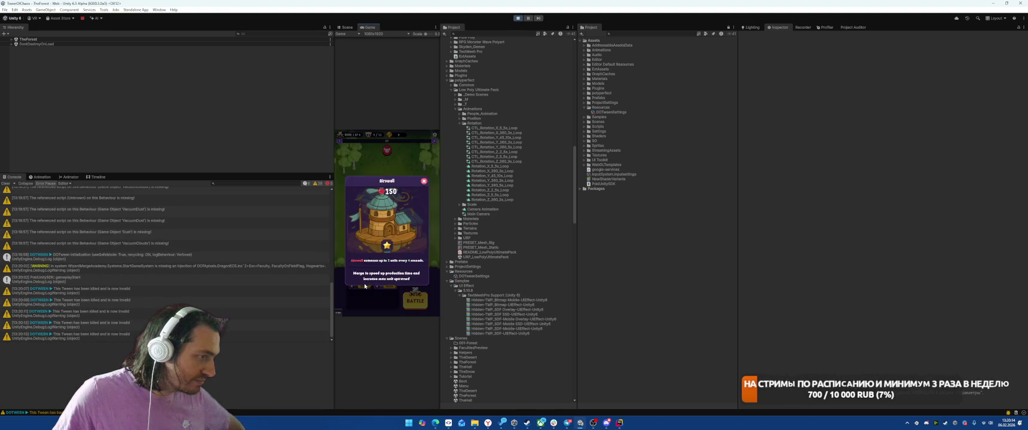
left_click(422, 178)
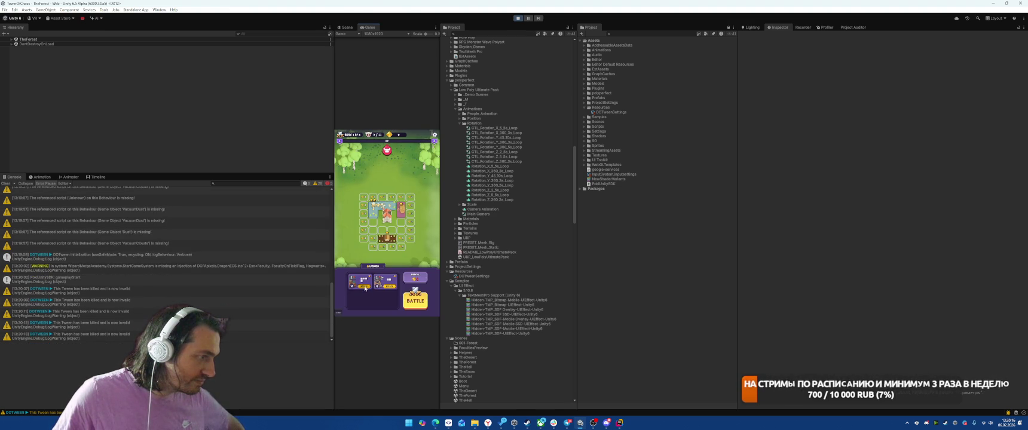
- Place a tower on the board's left, start the battle, and open the MissingReferenceException trace
left_click(363, 283)
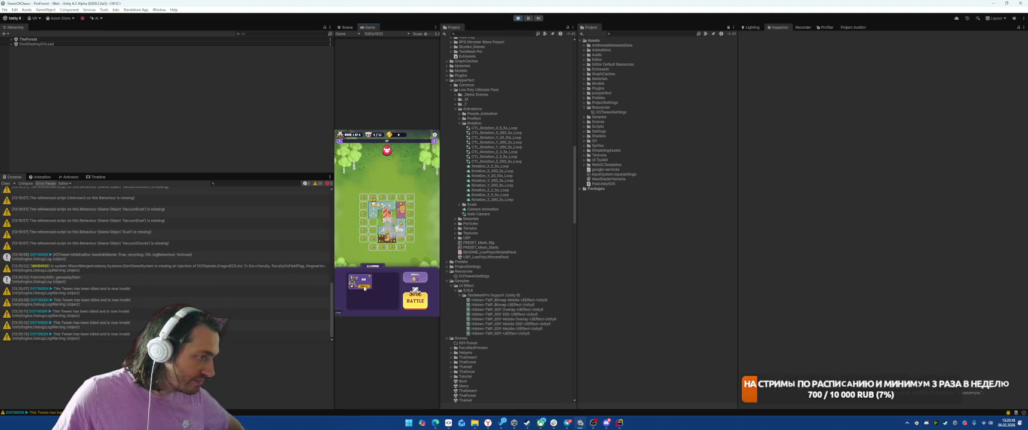
left_click_drag(365, 275, 380, 221)
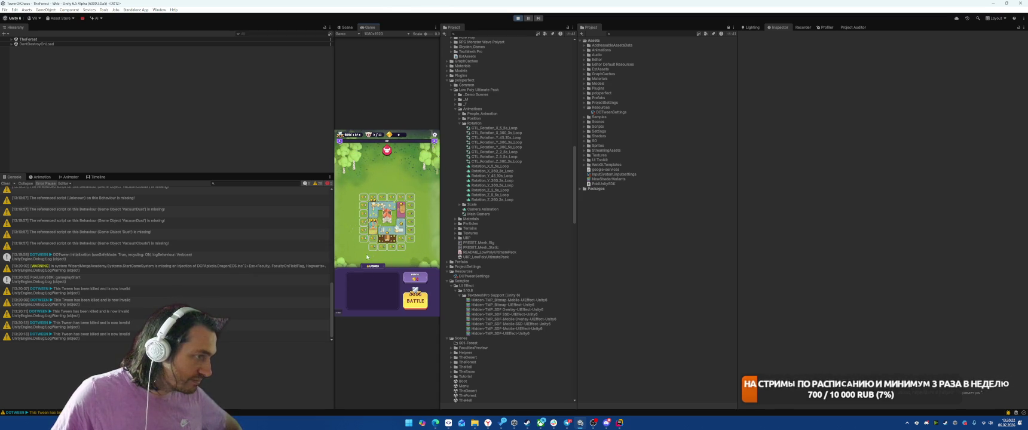
left_click(417, 302)
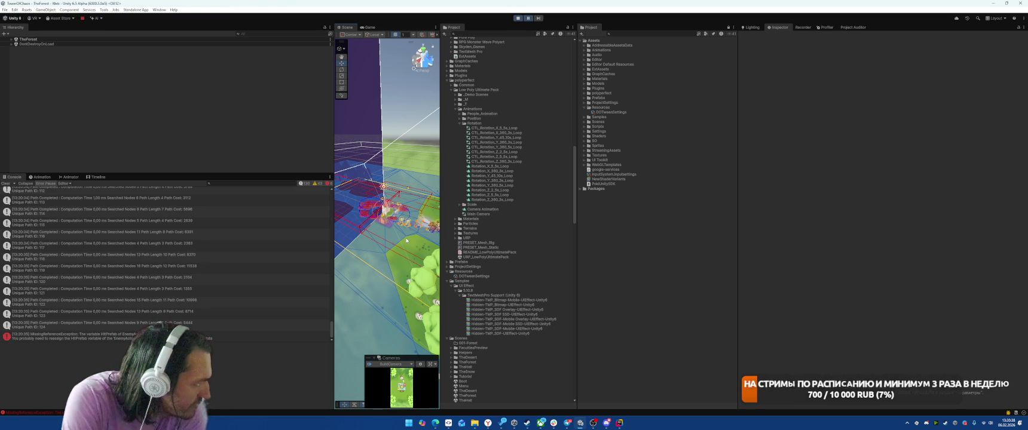
left_click(89, 336)
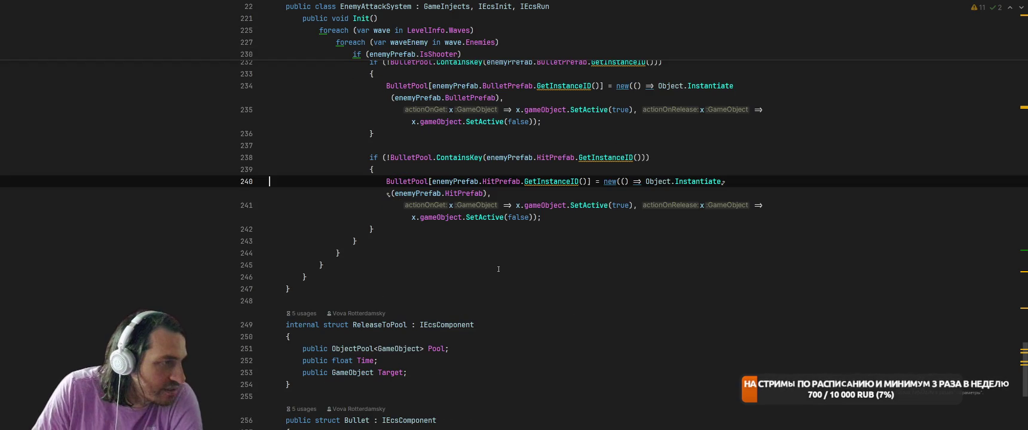
- Inspect the HitPrefab and enemyPrefab usages in EnemyAttackSystem's pooling code
scroll(498, 269, "up", 3)
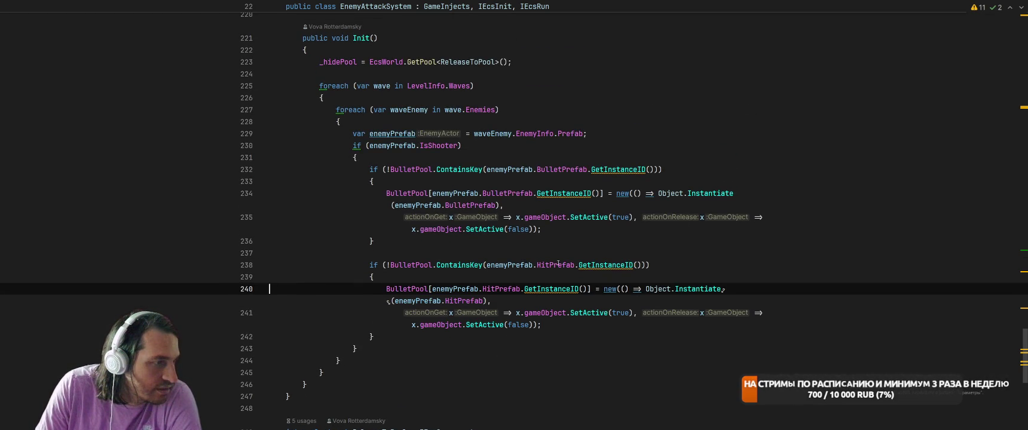
left_click_drag(429, 288, 568, 289)
left_click(605, 265)
left_click(562, 169)
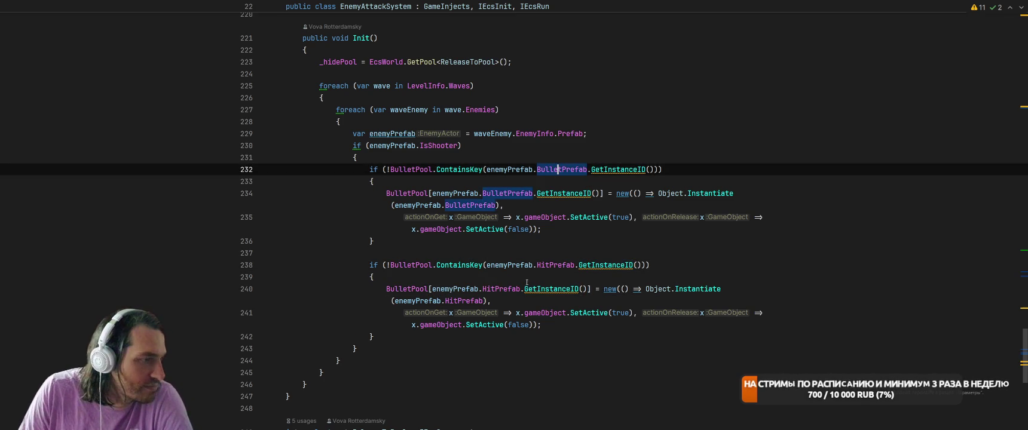
left_click(485, 289)
left_click(461, 289)
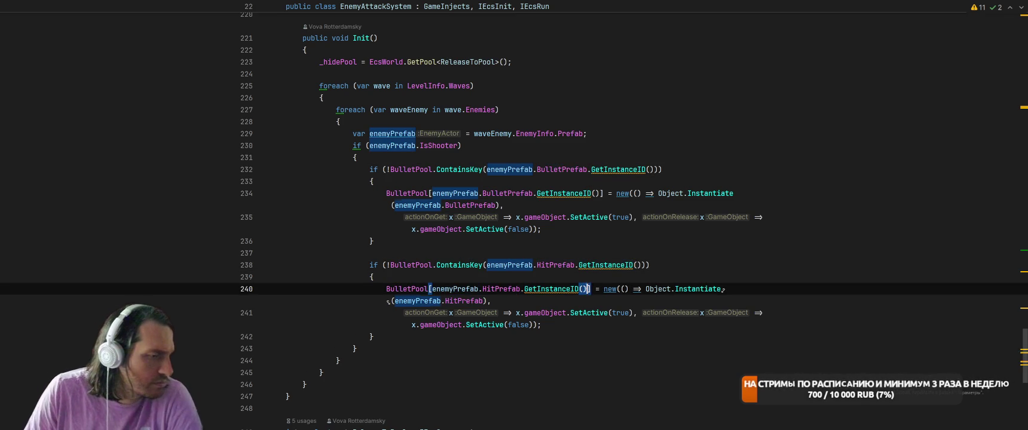
left_click(578, 157)
- Extract the BulletPrefab instance-ID expression into a local variable named bulletId
left_click_drag(658, 170, 485, 169)
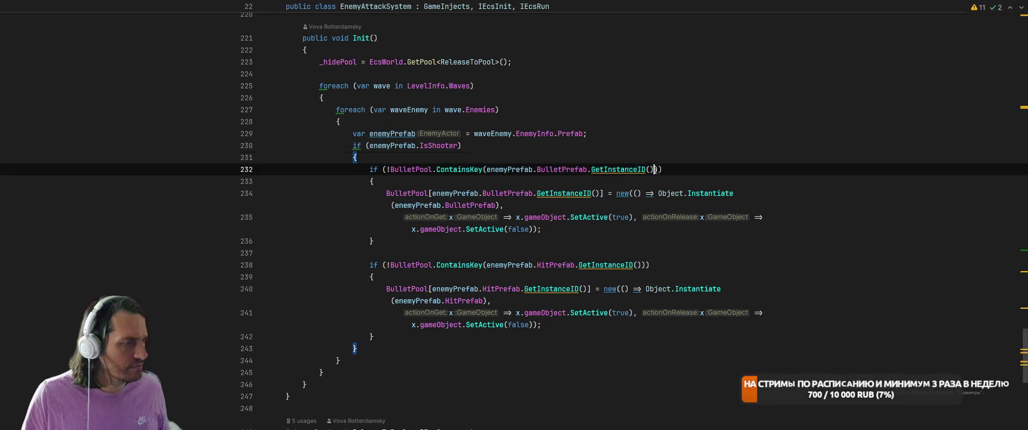
key("alt+Return")
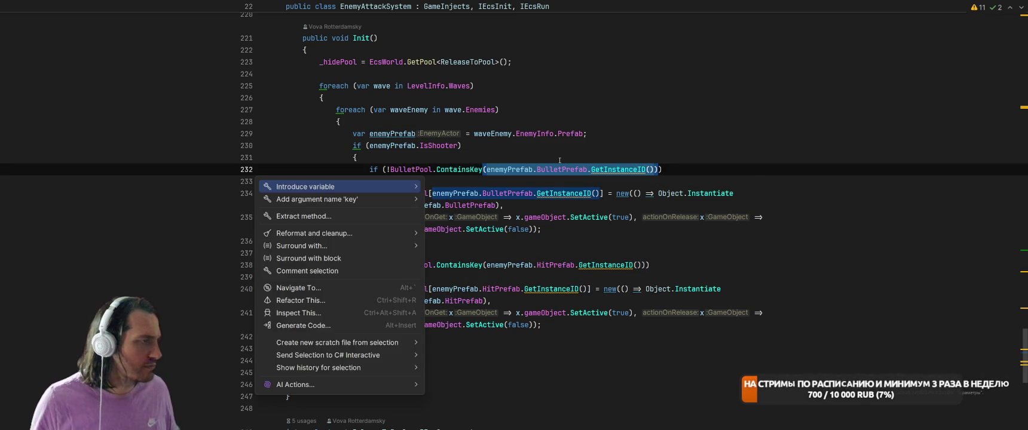
key("Return")
key("Return")
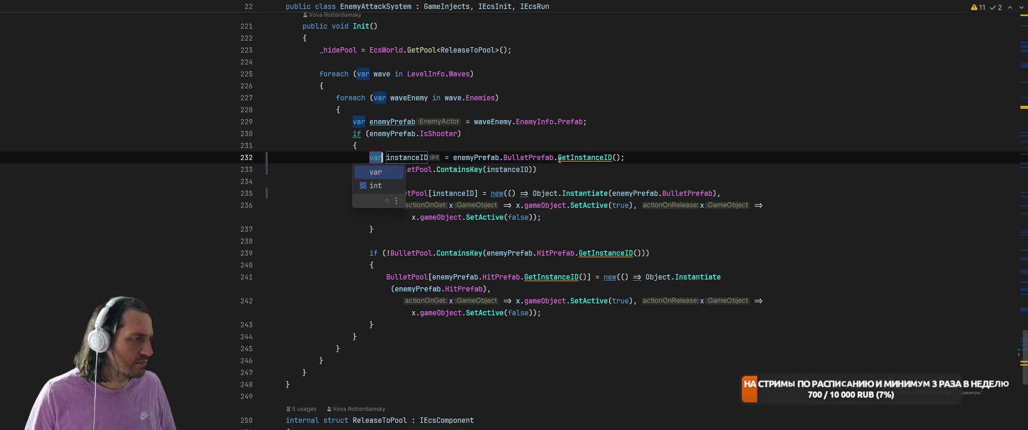
type("bulletId")
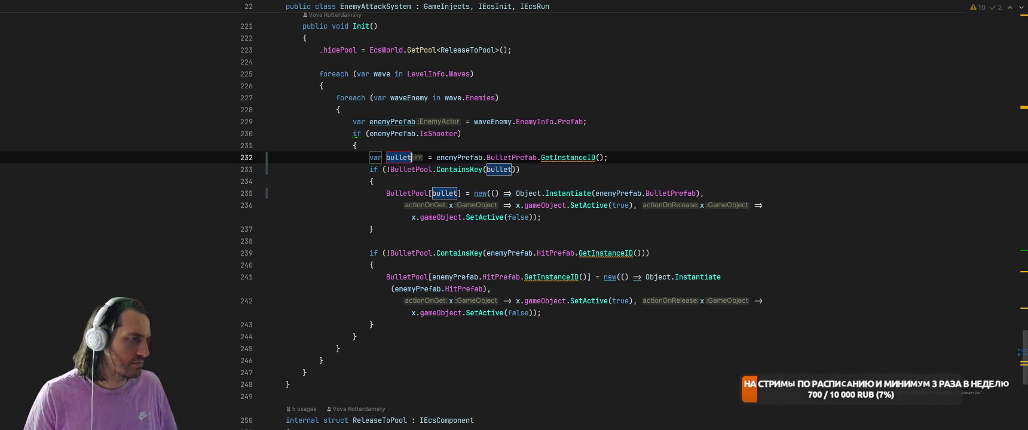
key("Return")
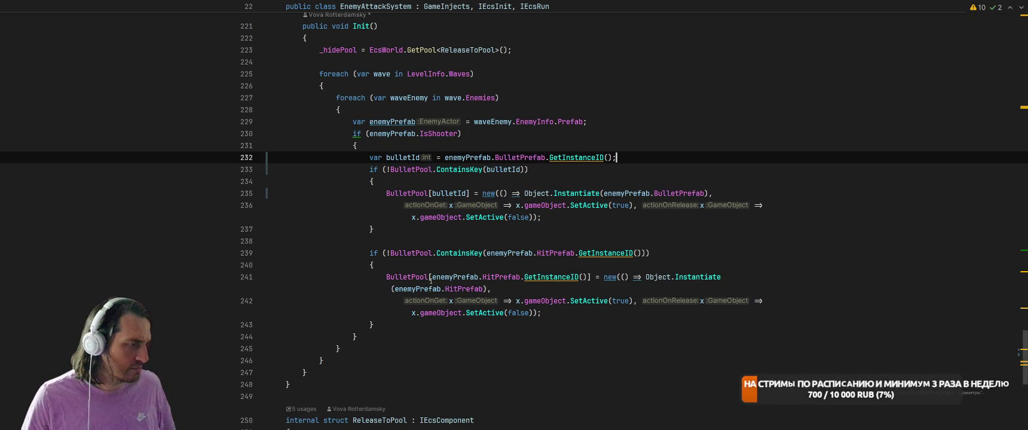
- Extract both HitPrefab instance-ID expressions into a variable named hitId
left_click_drag(431, 281, 583, 277)
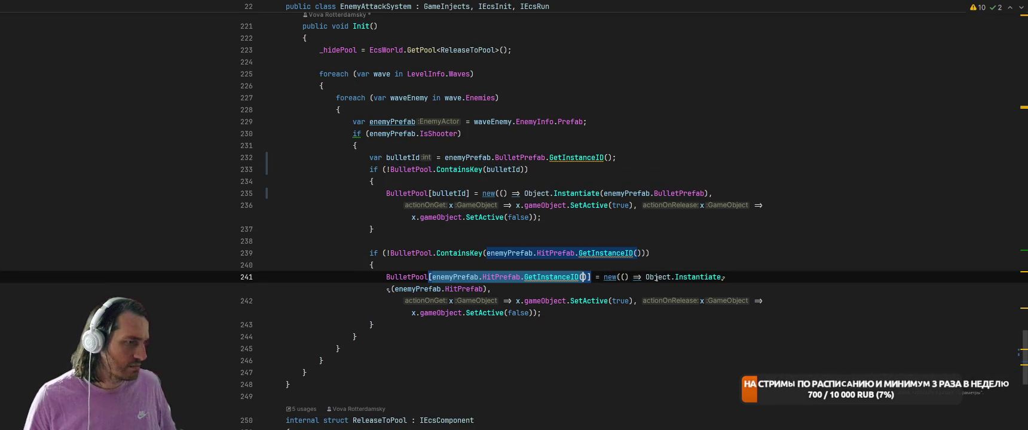
key("ctrl+alt+v")
key("Return")
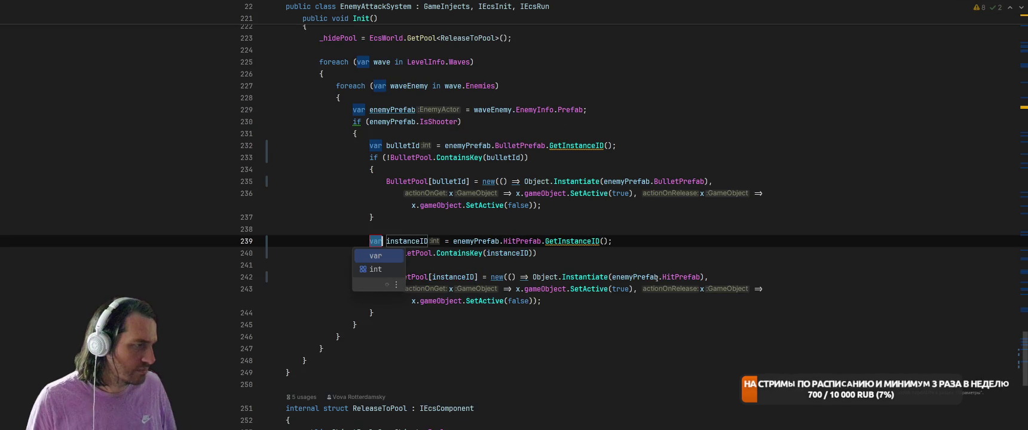
type("hitId")
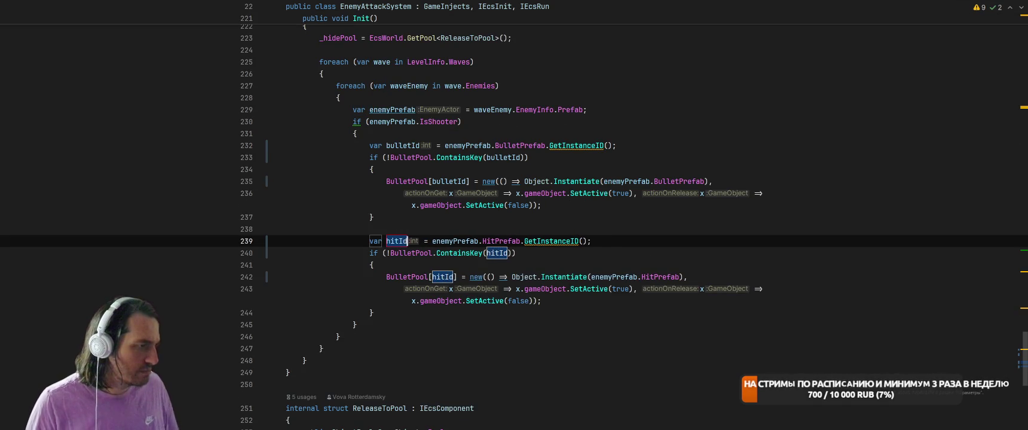
key("Return")
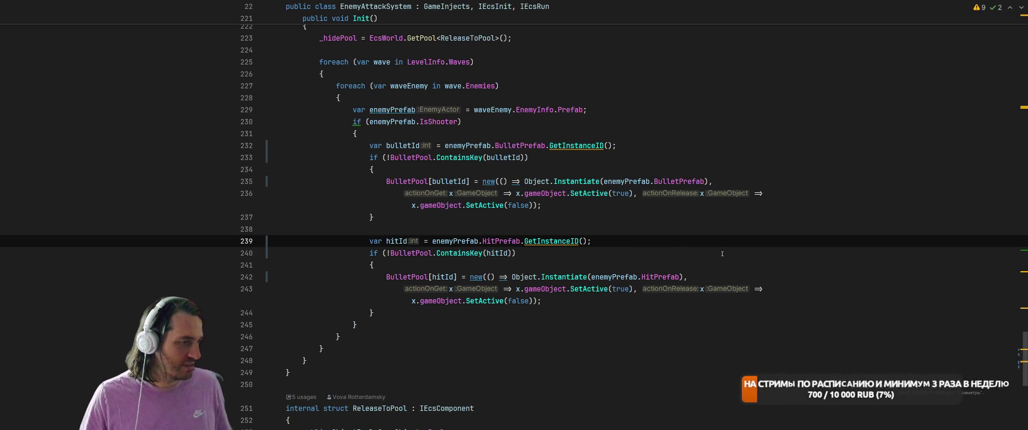
- Introduce a hitPrefab variable for enemyPrefab.HitPrefab, replacing all occurrences
left_click(620, 277)
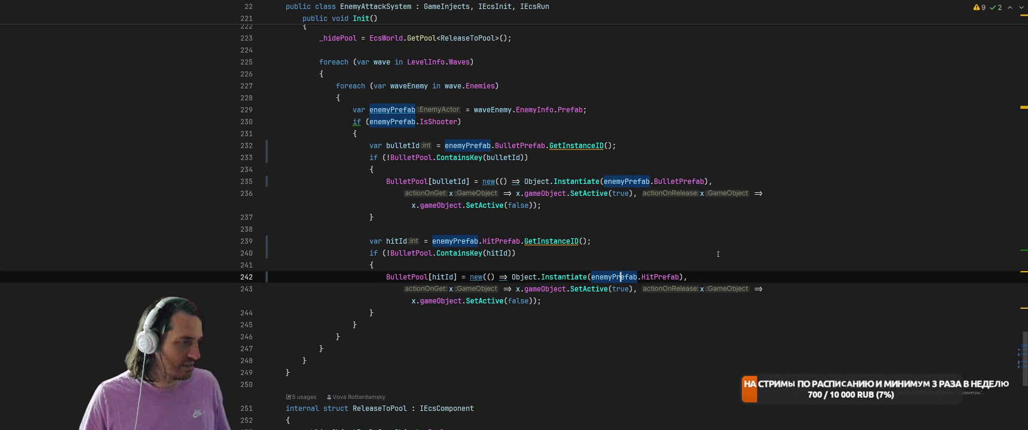
scroll(716, 263, "up", 2)
scroll(646, 229, "down", 2)
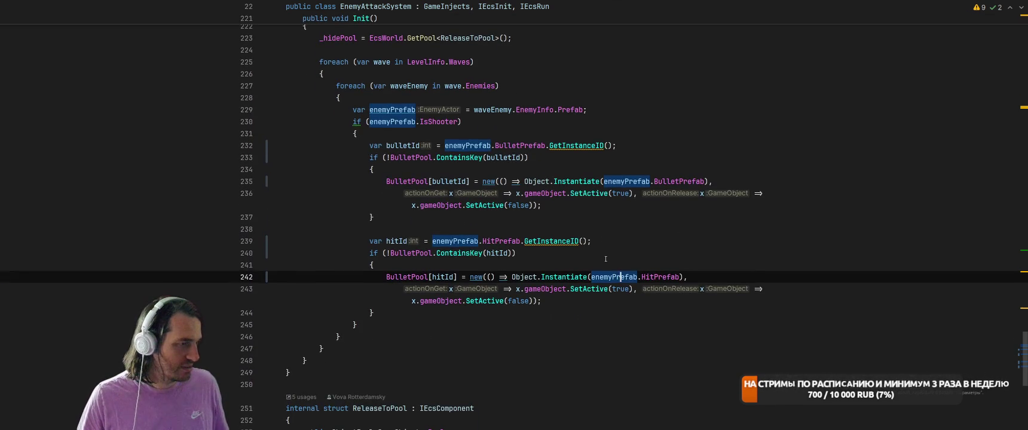
left_click_drag(433, 241, 520, 241)
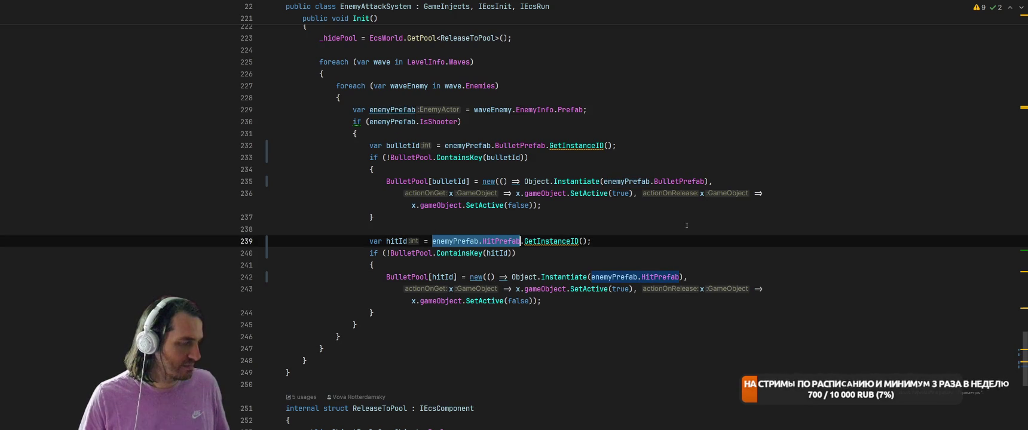
key("alt+Return")
key("Return")
key("Return")
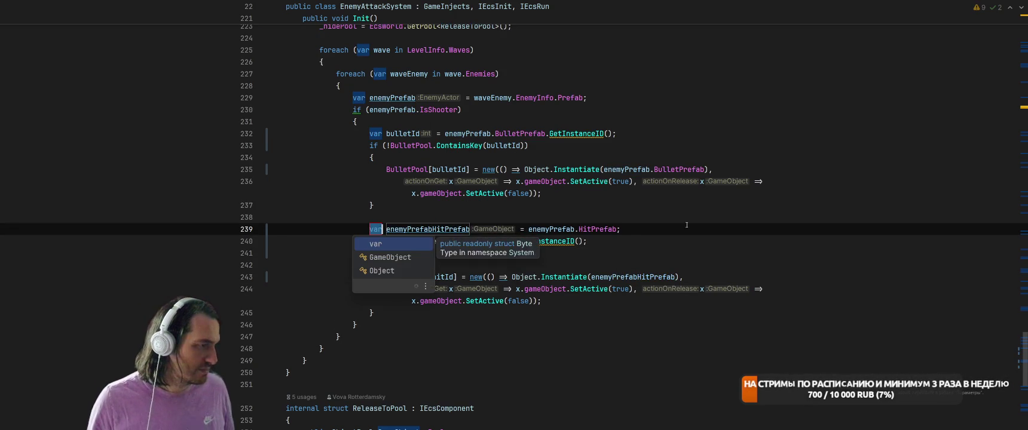
key("Return")
key("Down")
key("Down")
key("Down")
key("Return")
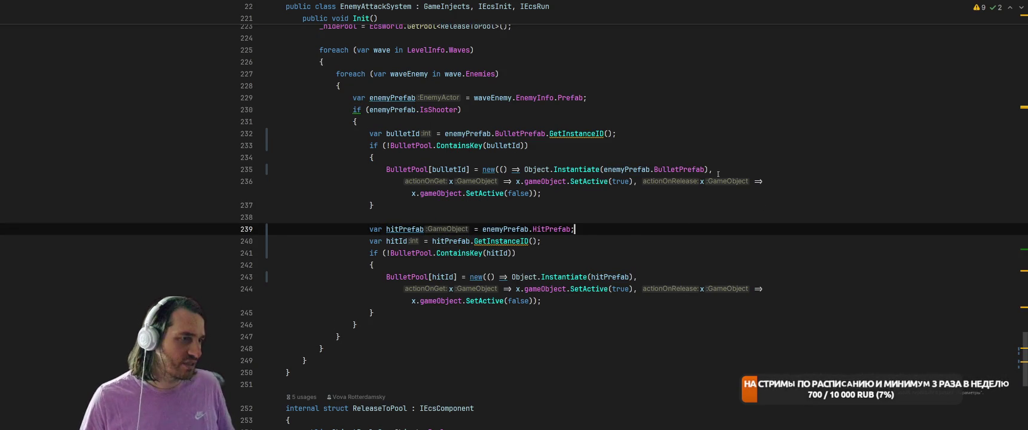
key("Up")
key("Up")
key("Up")
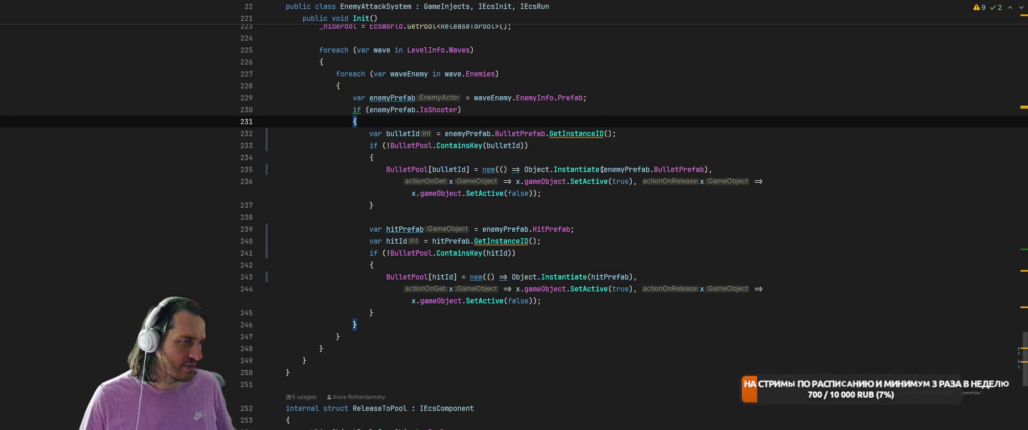
- Extract enemyPrefab.BulletPrefab into a bulletPrefab variable, then return to Unity
left_click_drag(602, 170, 705, 170)
key("ctrl+alt+v")
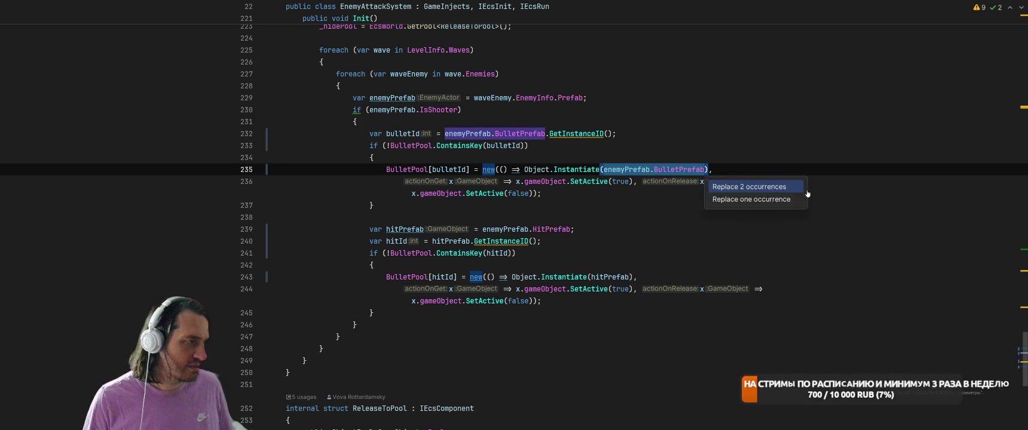
key("Return")
type("bulletPrefab = enemyPrefab.BulletPrefab;")
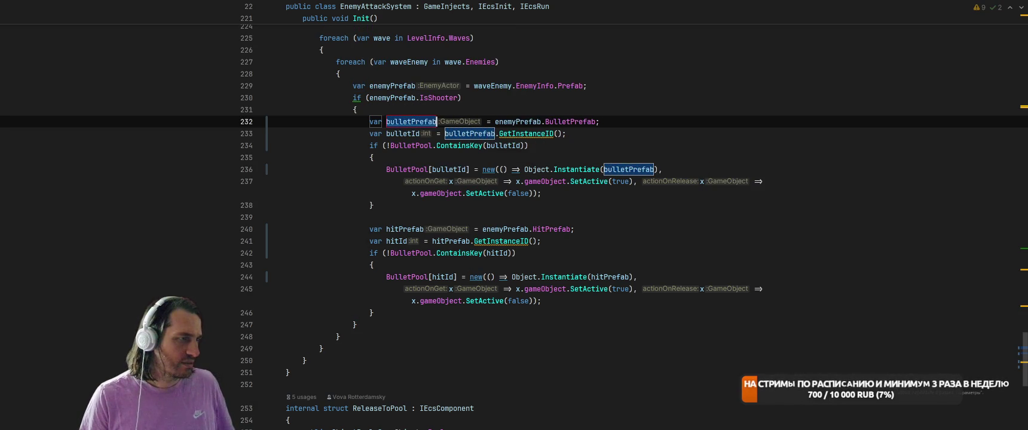
key("Return")
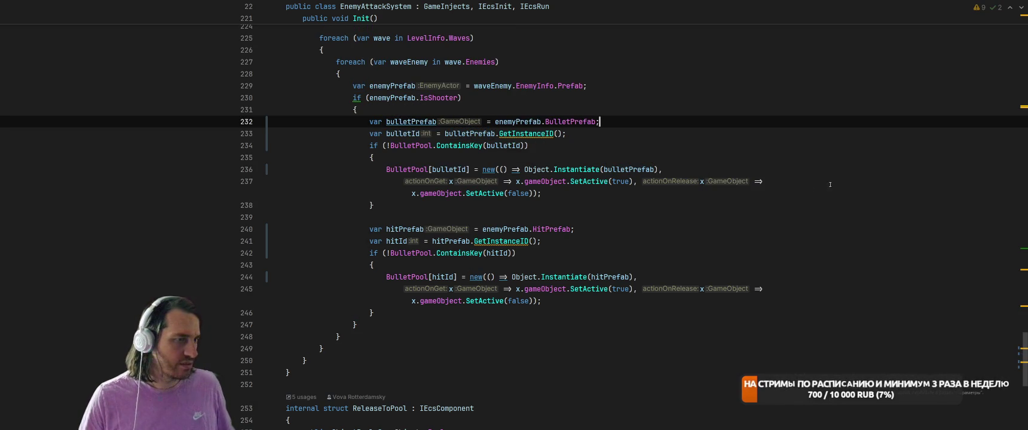
key("alt+Tab")
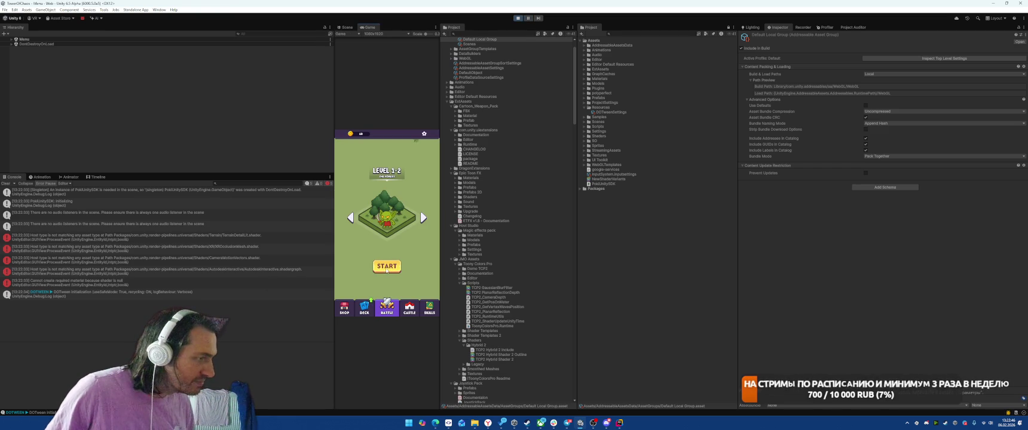
- Start a battle with a catapult on the grid and open the HitPrefab error line in Rider
left_click(386, 267)
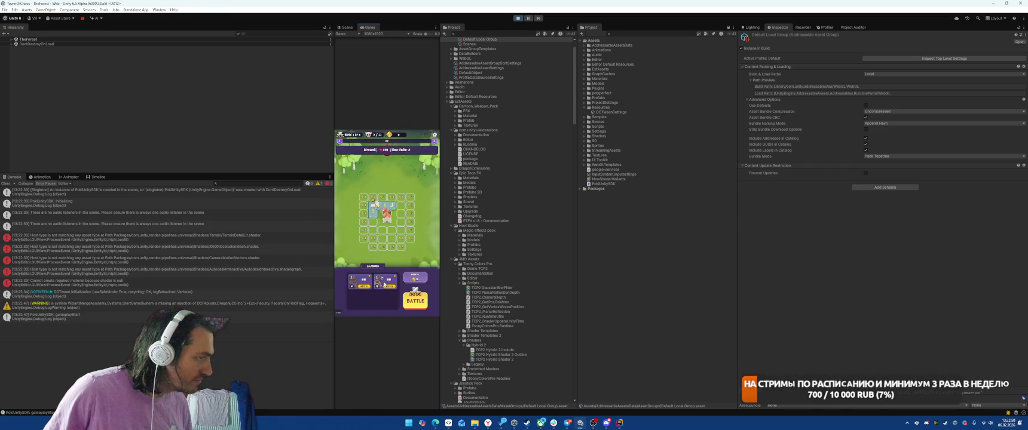
left_click_drag(402, 208, 400, 211)
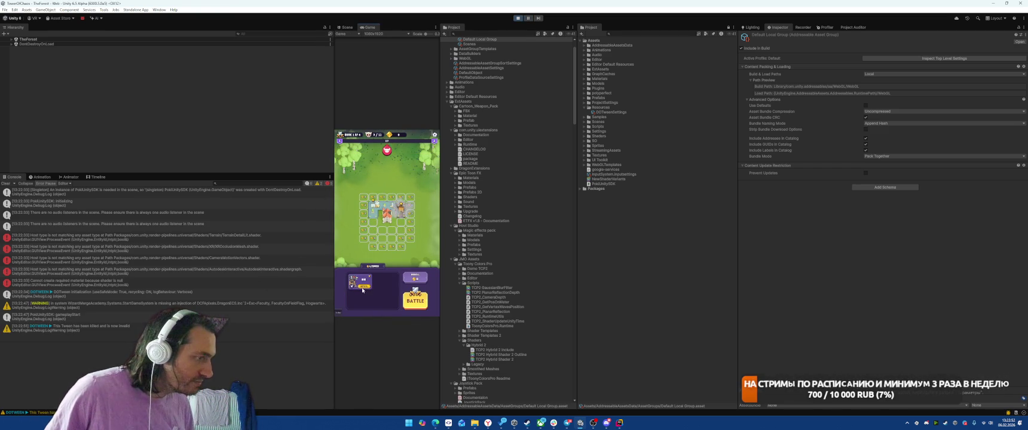
left_click(415, 299)
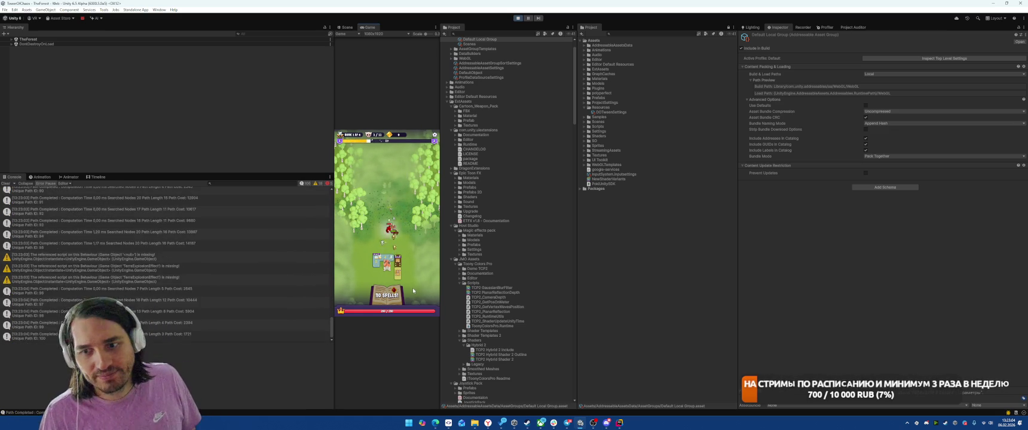
key("ctrl+1")
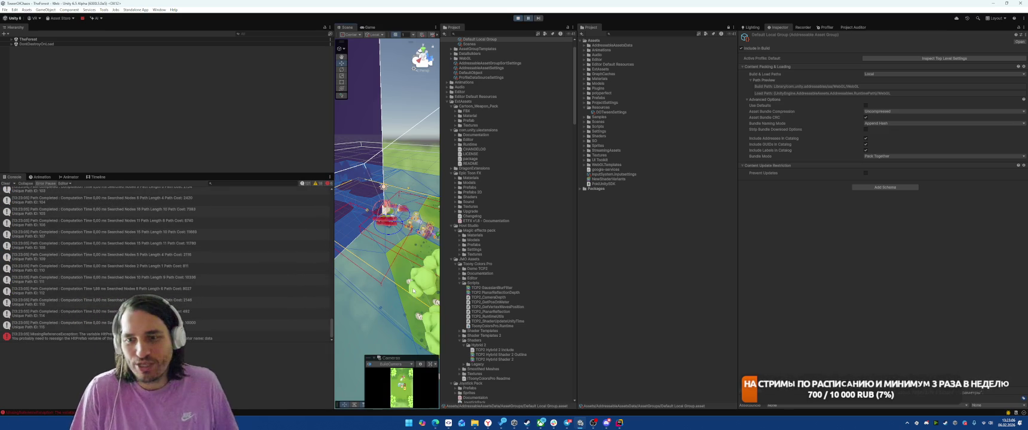
left_click(242, 336)
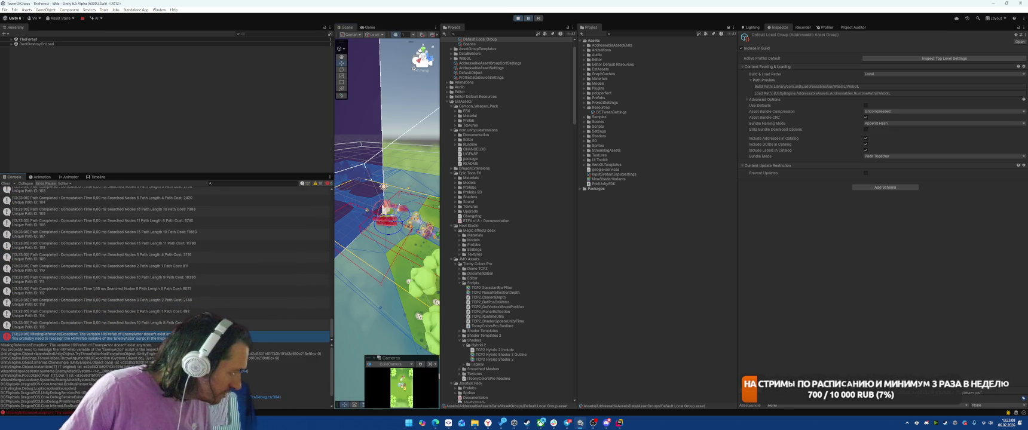
double_click(242, 336)
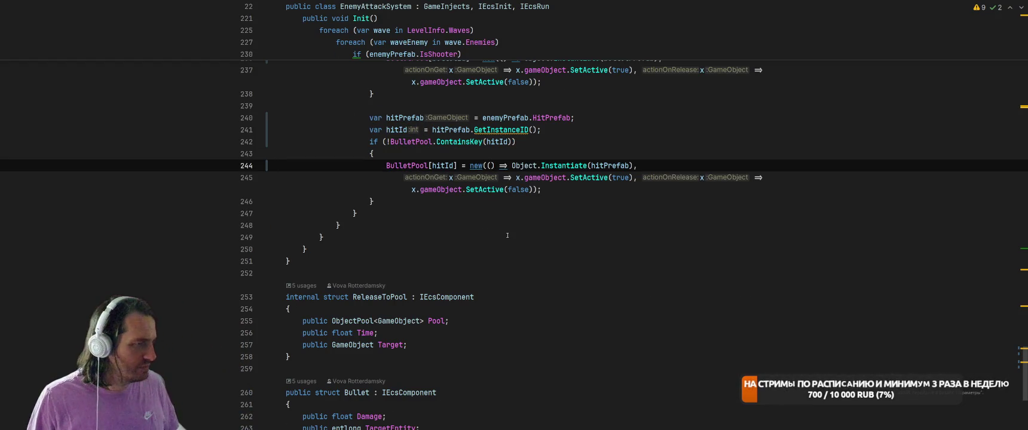
left_click(546, 116)
scroll(645, 320, "up", 4)
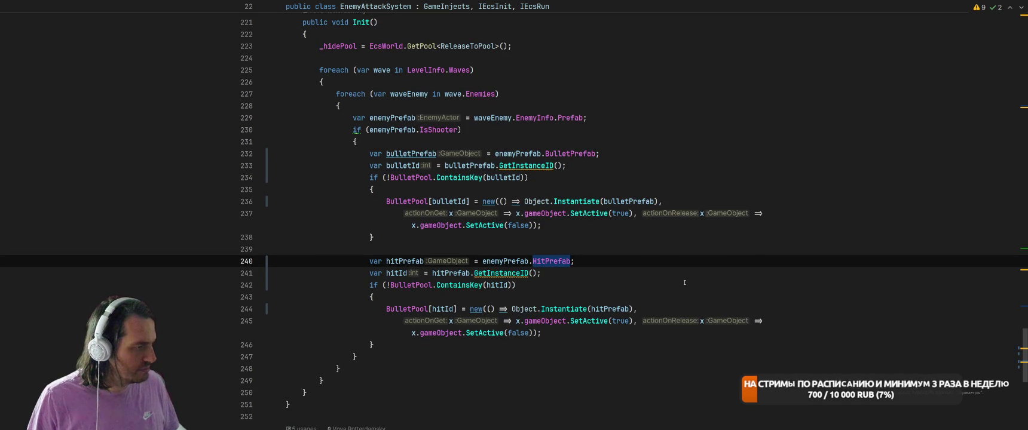
key("alt+Tab")
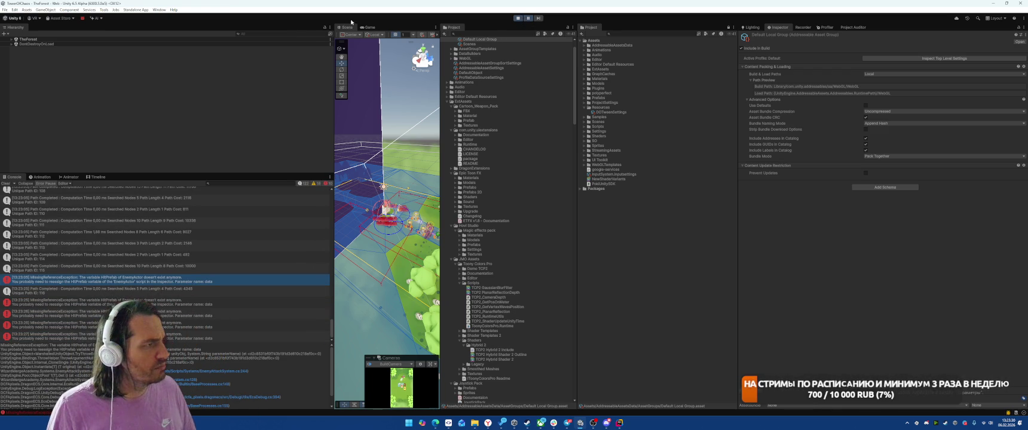
left_click(369, 27)
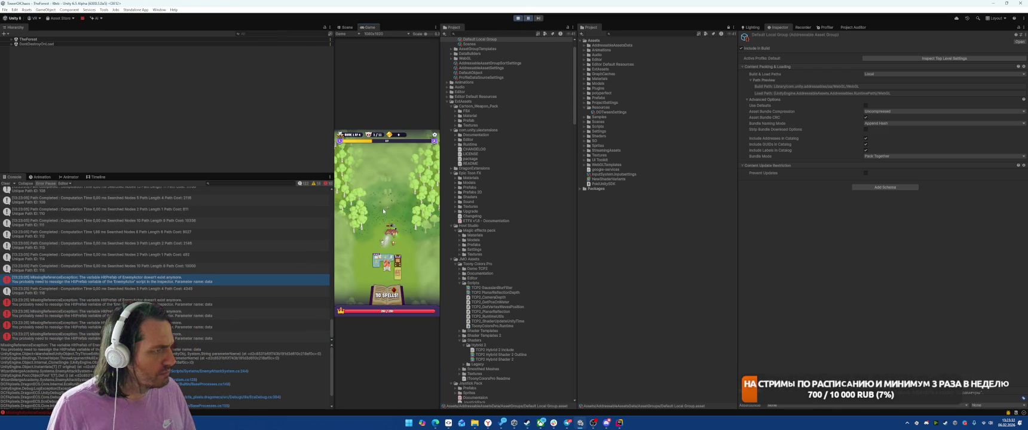
key("alt+Tab")
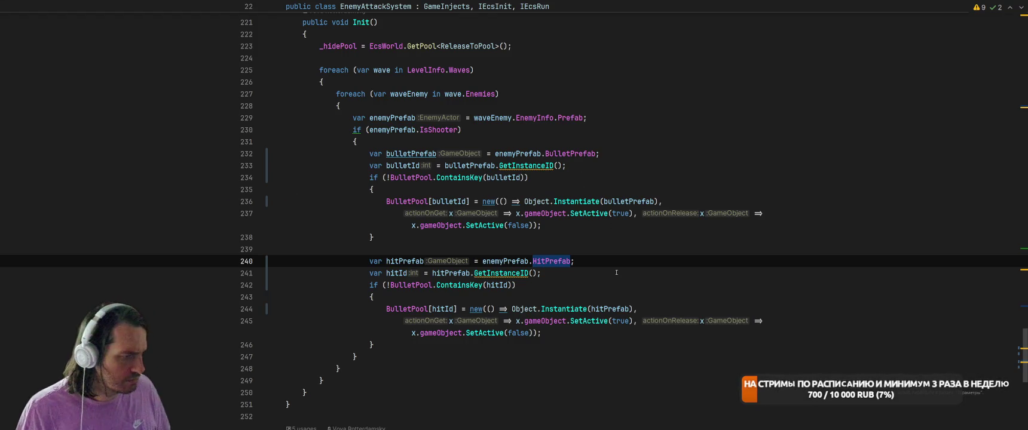
left_click(403, 262)
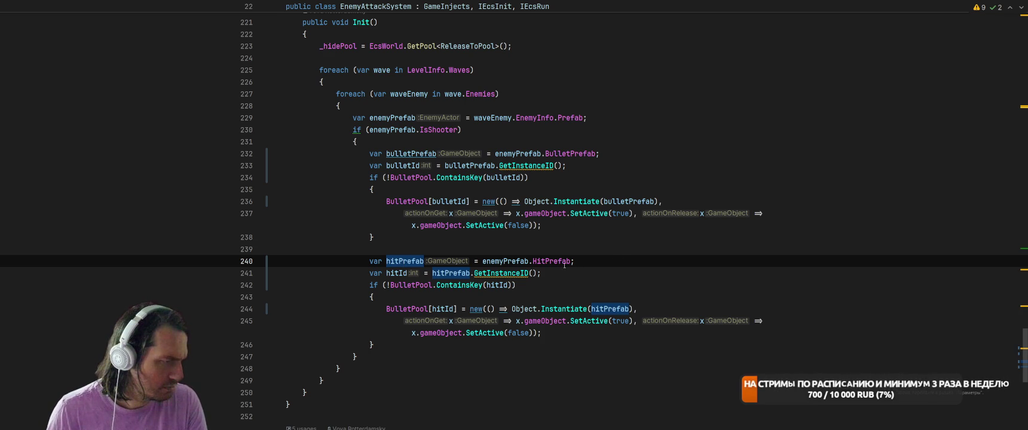
right_click(564, 264)
left_click(574, 151)
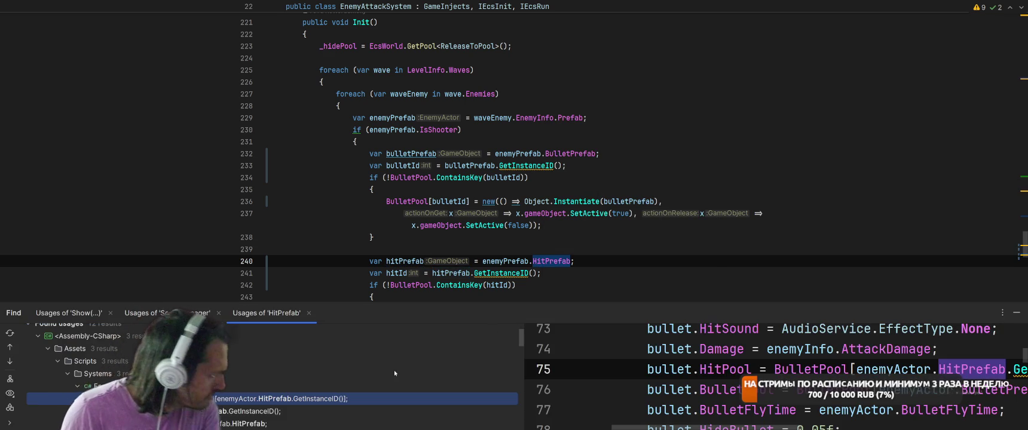
scroll(395, 374, "down", 5)
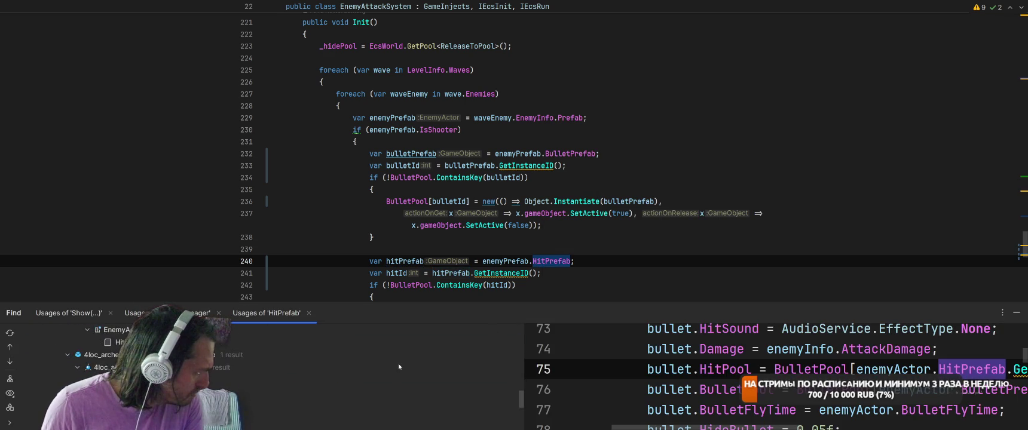
scroll(400, 367, "down", 3)
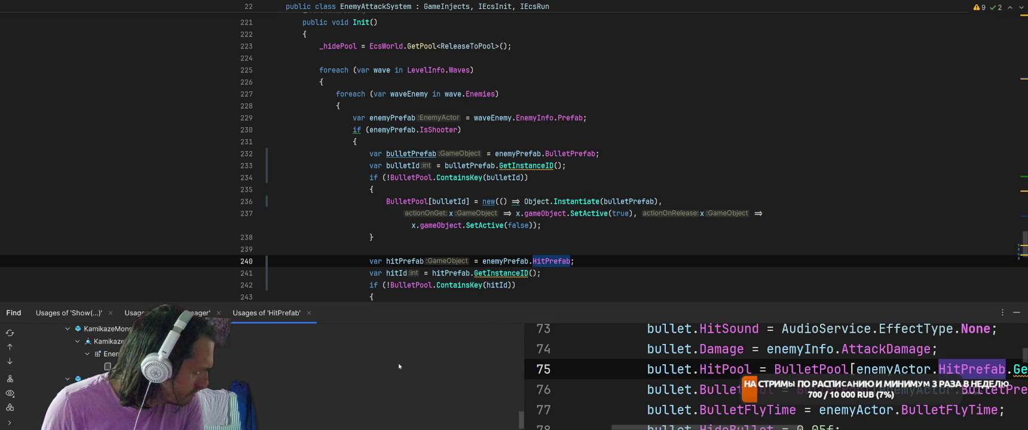
scroll(399, 367, "down", 3)
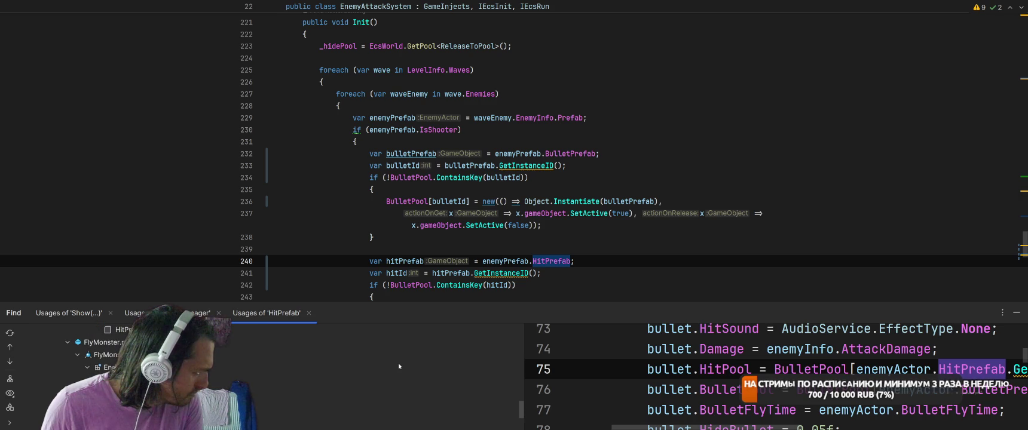
scroll(400, 366, "up", 3)
scroll(400, 363, "up", 3)
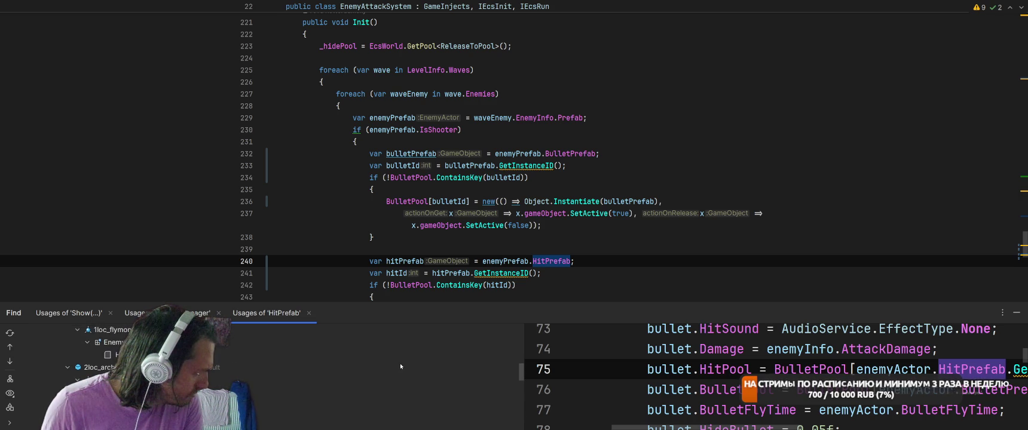
scroll(400, 363, "up", 1)
scroll(400, 363, "up", 5)
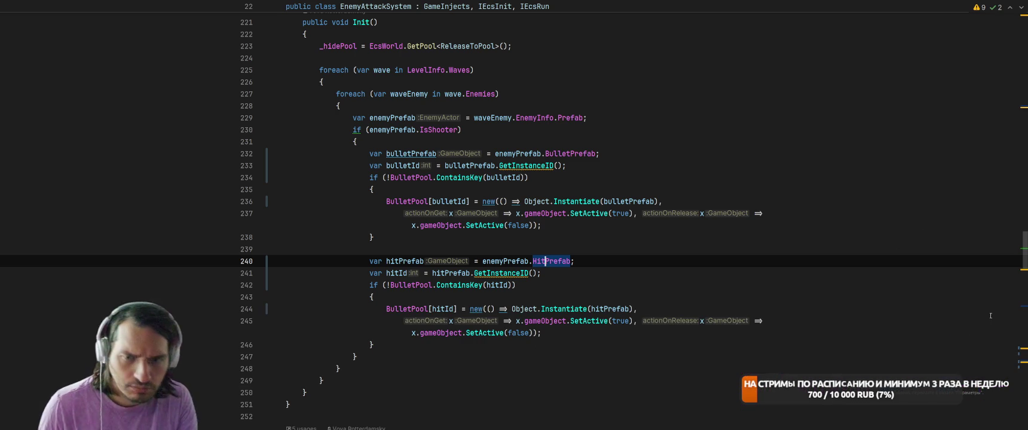
left_click(1016, 312)
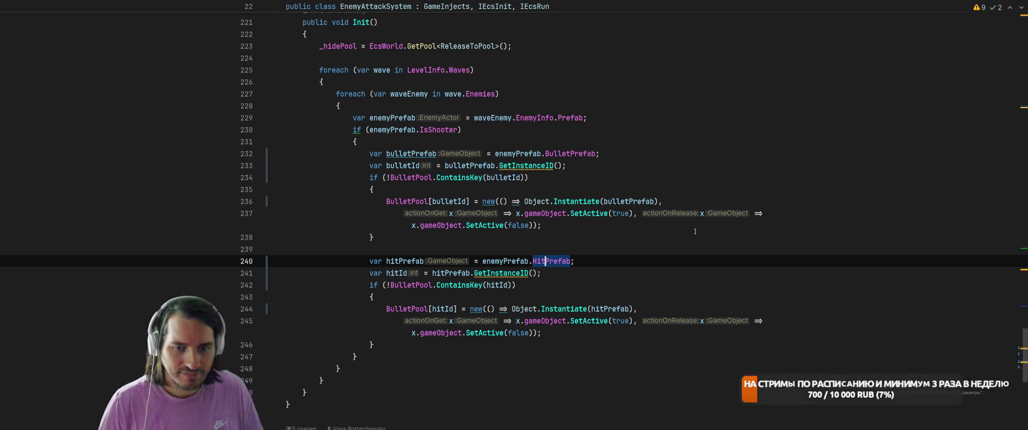
- Back in Unity, pick a HitPrefab MissingReferenceException and open its stack-trace line in Rider
left_click(695, 237)
key("alt+Tab")
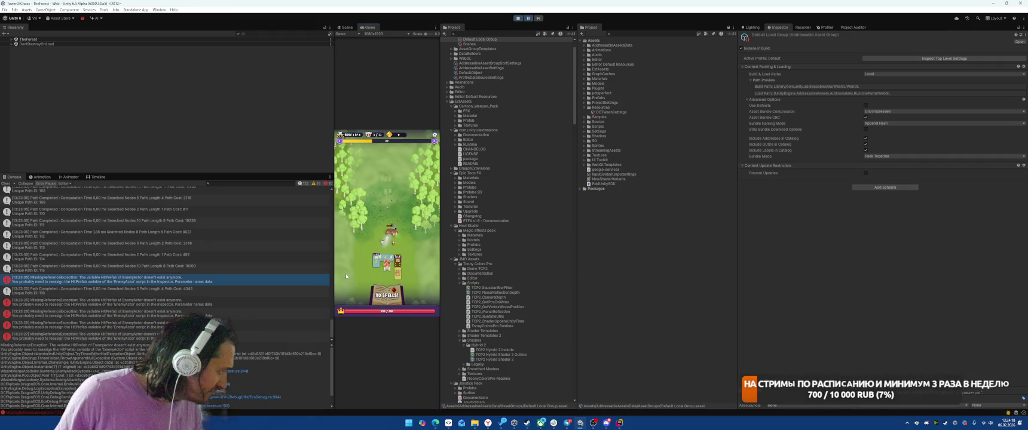
key("Down")
key("Down")
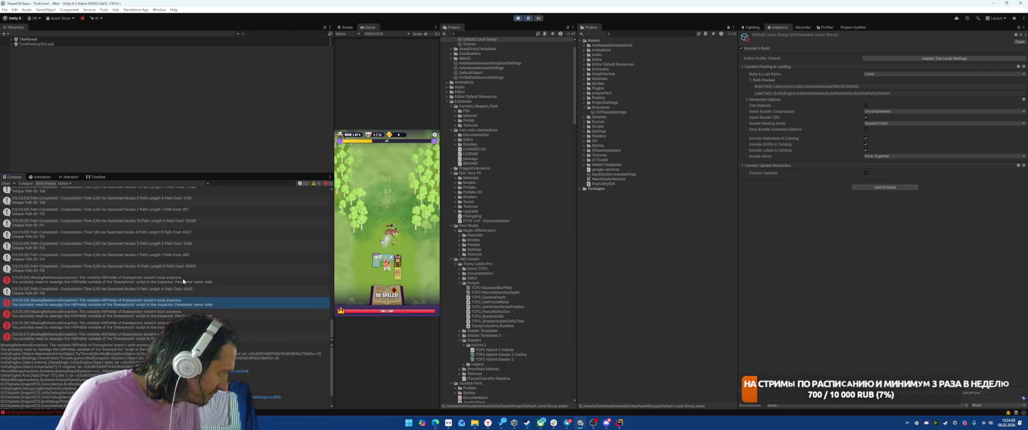
left_click(183, 280)
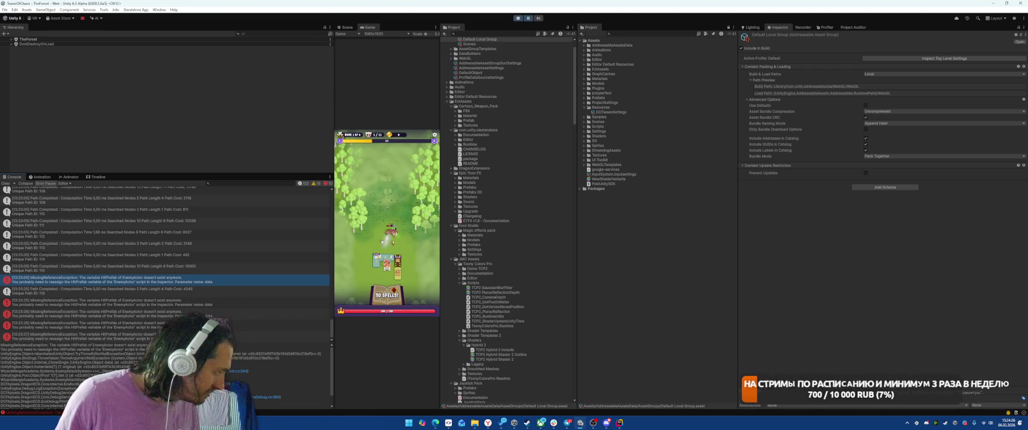
left_click(242, 372)
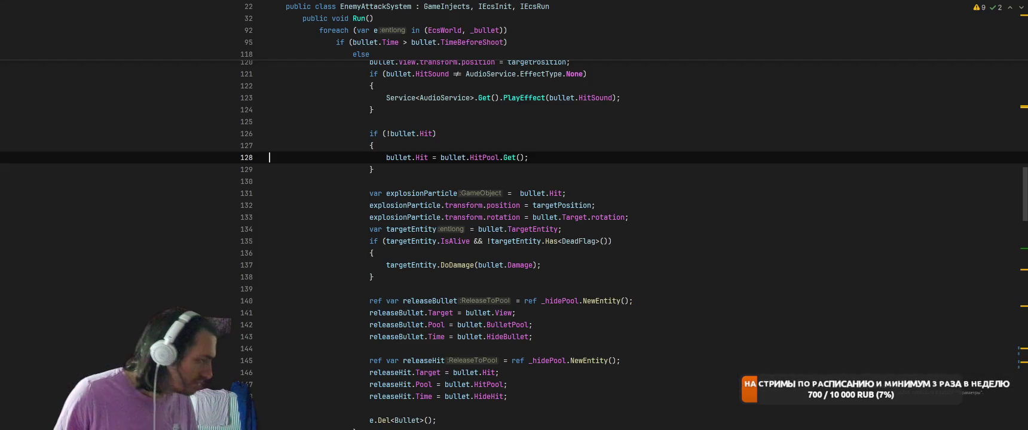
- Flip through recent scripts, then settle on EnemyAttackSystem's Init pool creation code
left_click(615, 241)
key("ctrl+alt+Left")
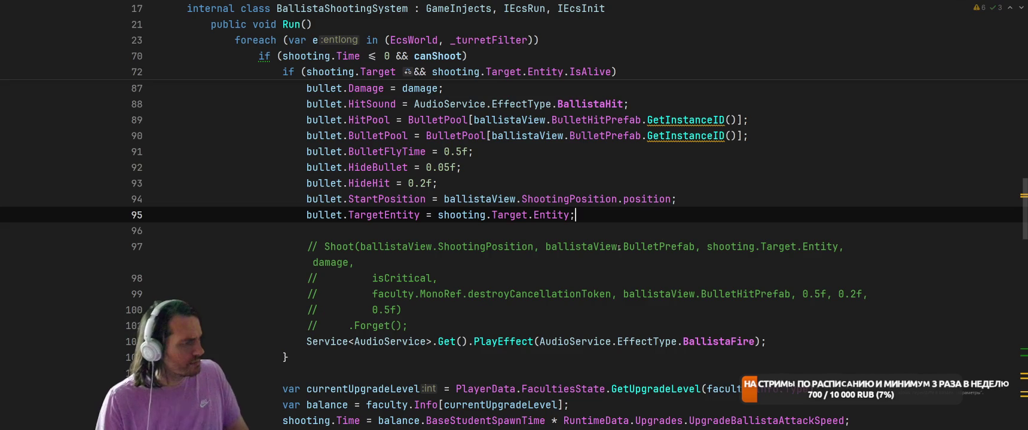
key("ctrl+alt+Left")
left_click(685, 181)
key("ctrl+Tab")
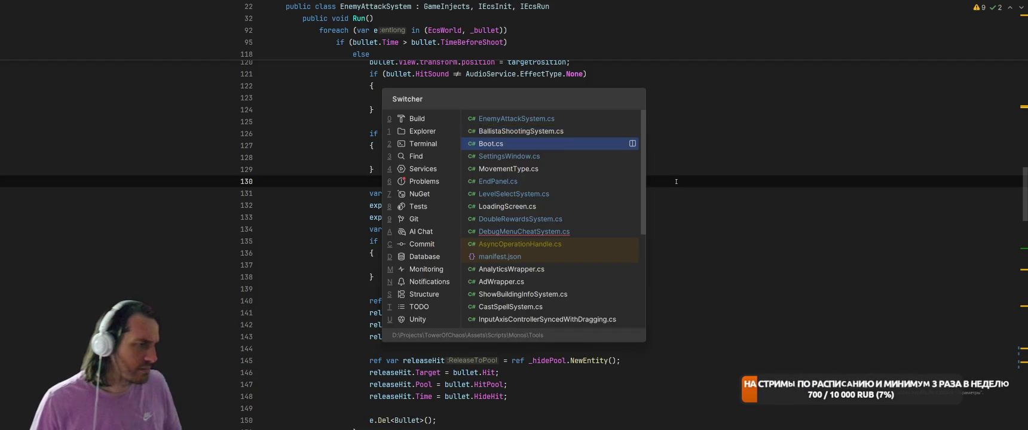
key("ctrl+Tab")
key("ctrl+Tab")
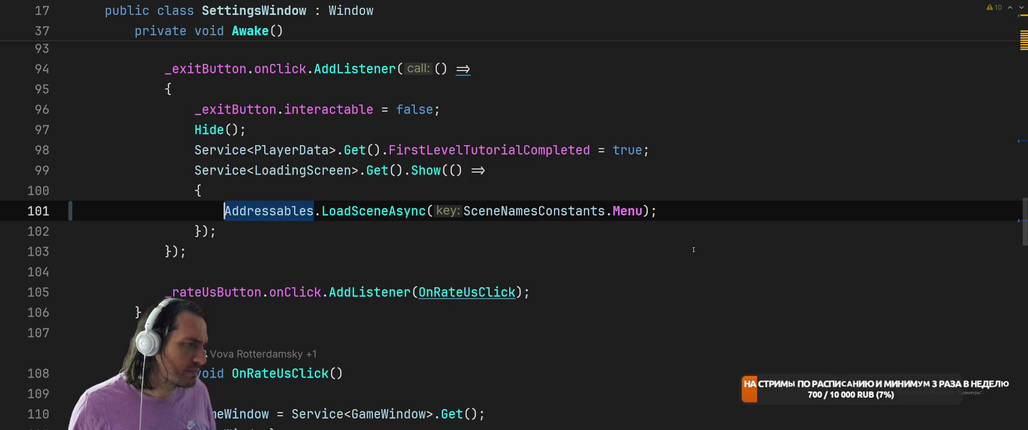
left_click(693, 250)
key("ctrl+Tab")
key("ctrl+Tab")
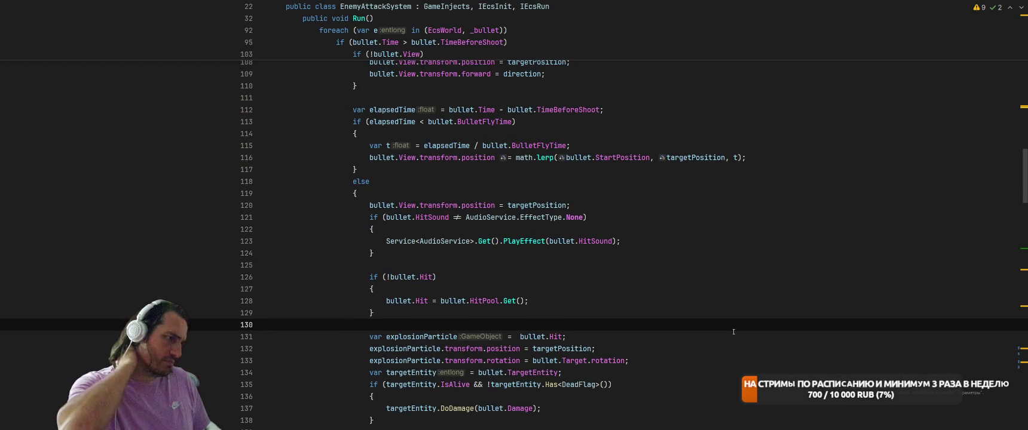
key("ctrl+Tab")
key("Escape")
scroll(688, 323, "up", 20)
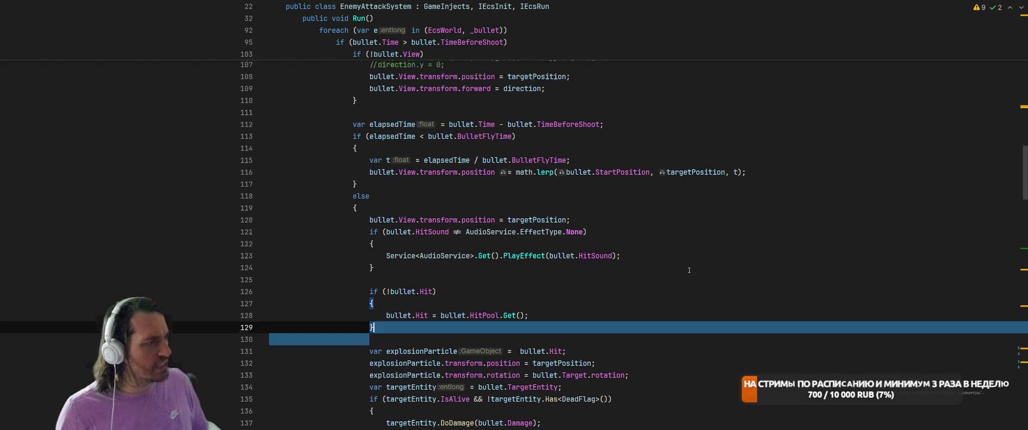
scroll(683, 256, "down", 20)
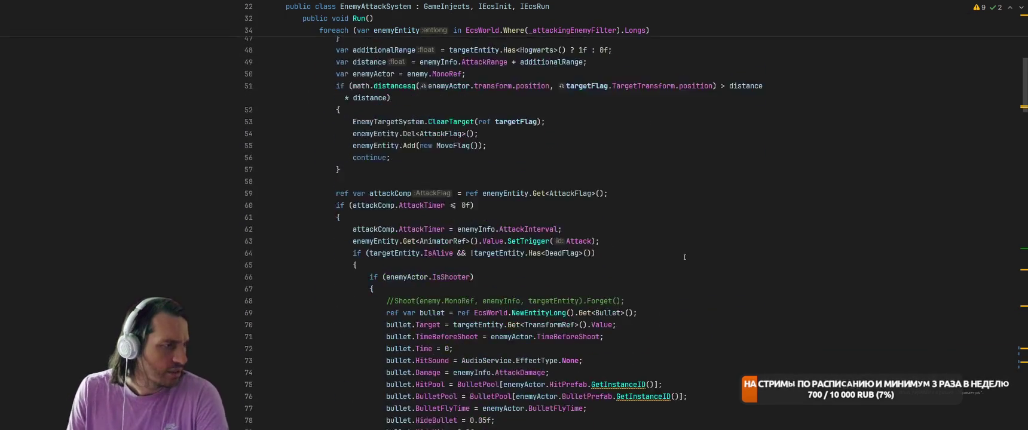
scroll(682, 202, "down", 20)
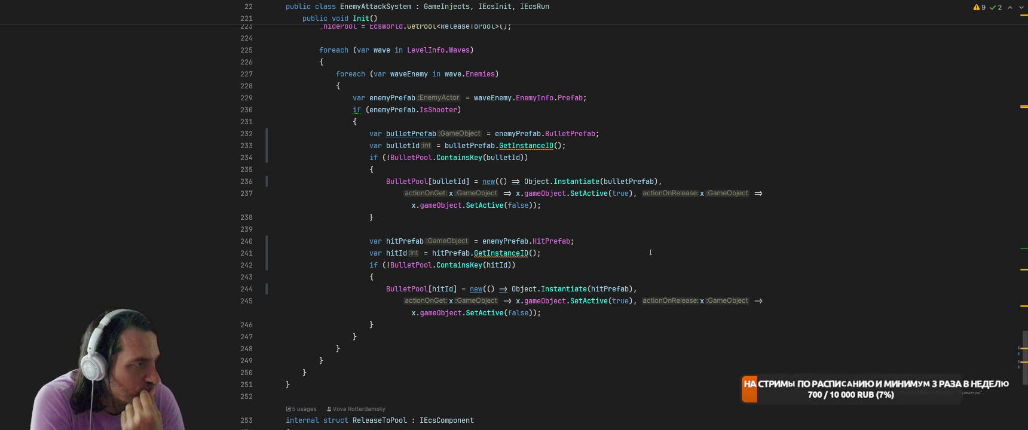
- Add defaultCapacity: 50 to the hit pool constructor on line 245
left_click(412, 135)
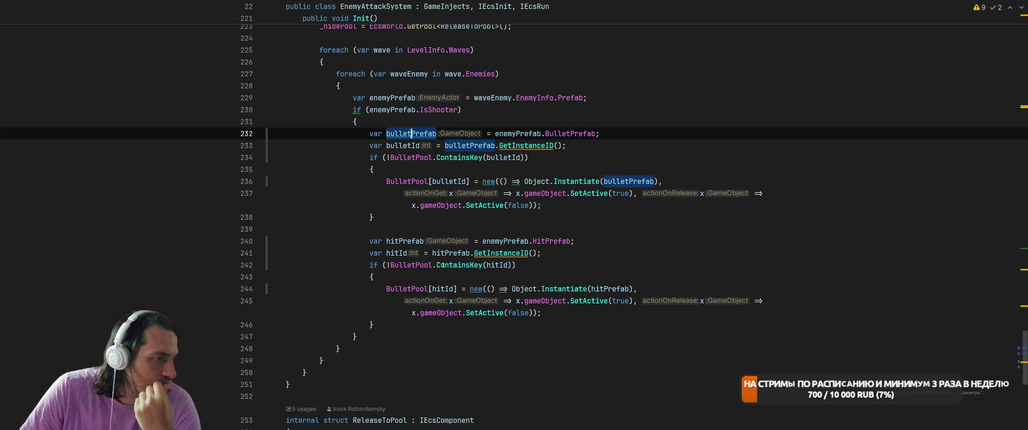
left_click(604, 290)
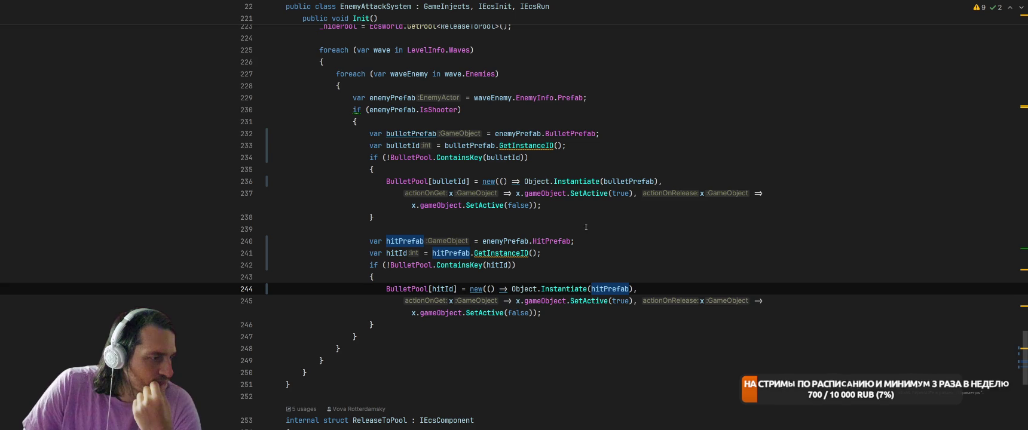
left_click(532, 301)
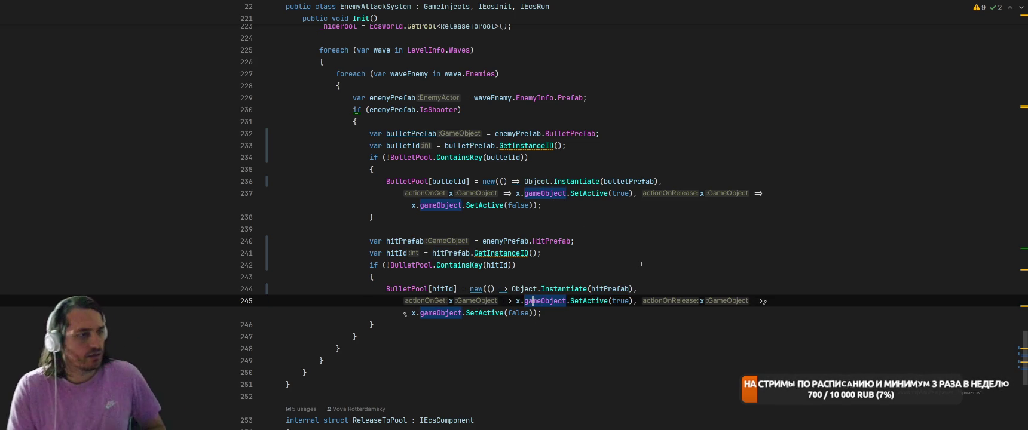
key("Down")
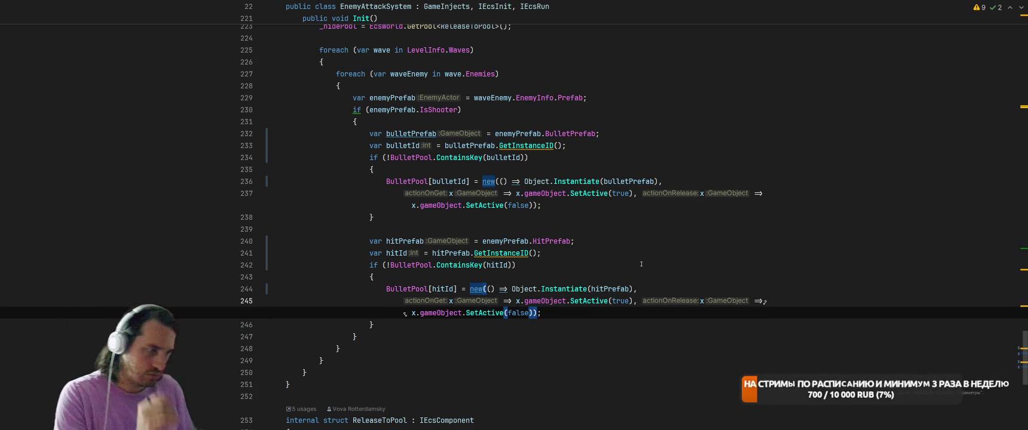
type(",")
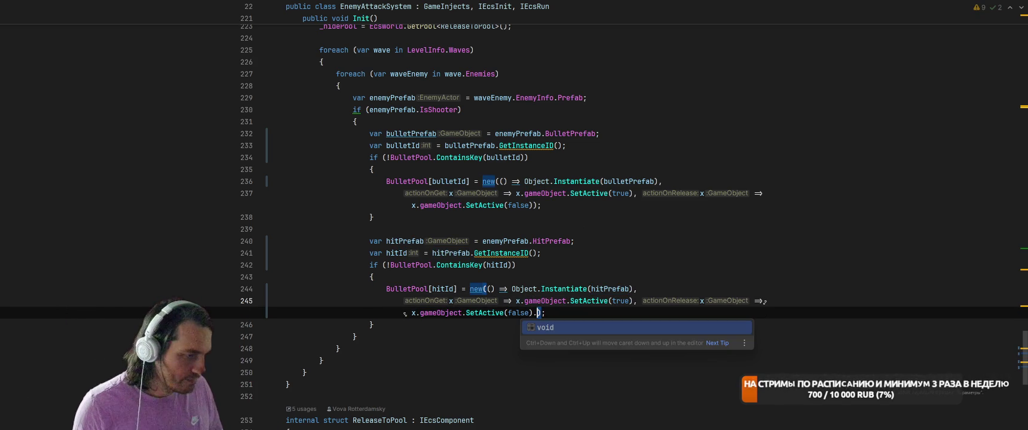
type(" б")
key("BackSpace")
key("BackSpace")
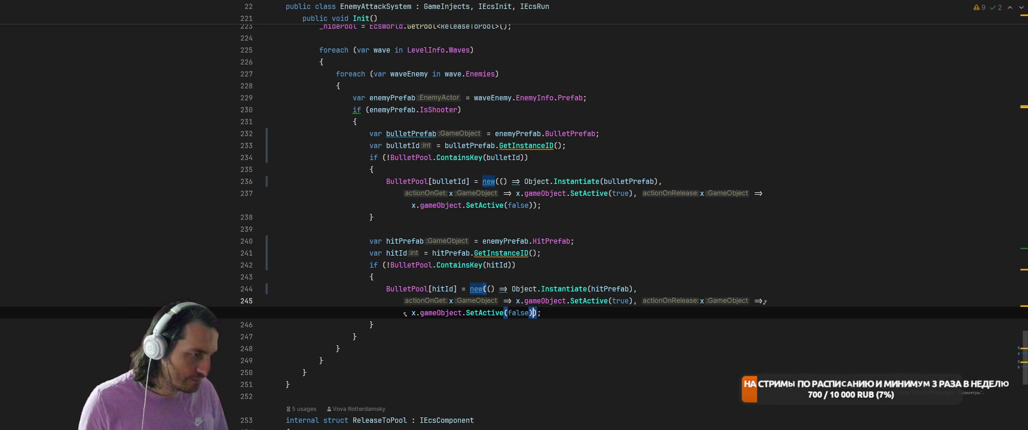
type(", ")
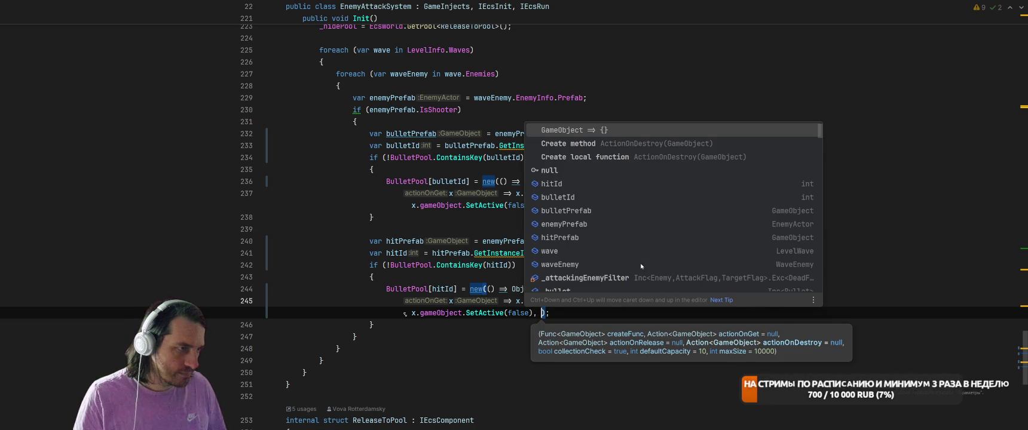
type("defa")
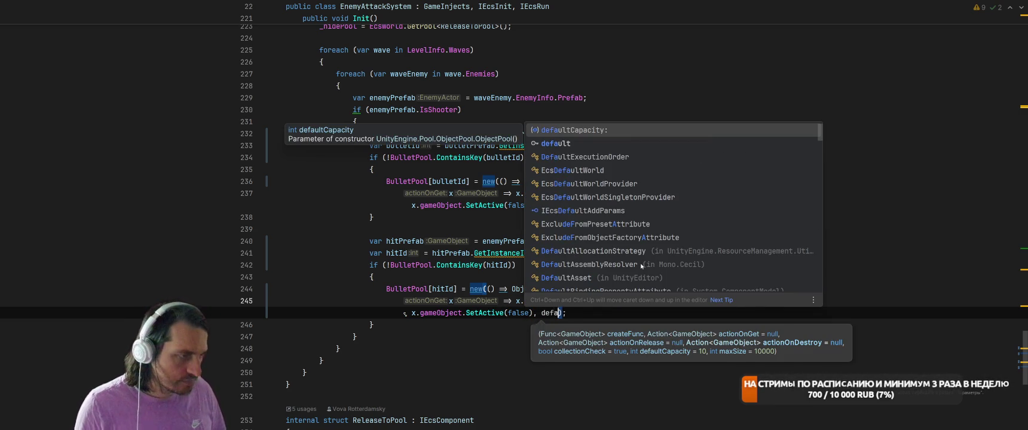
key("Return")
type("5")
key("BackSpace")
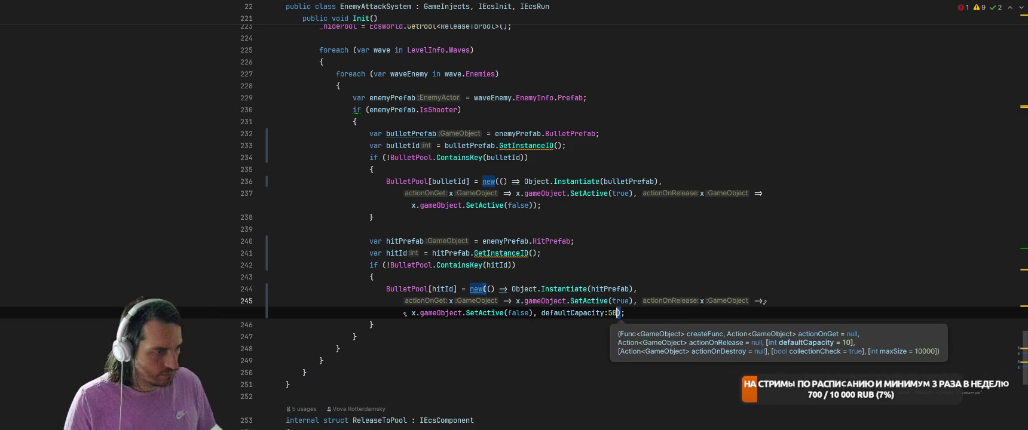
type("50")
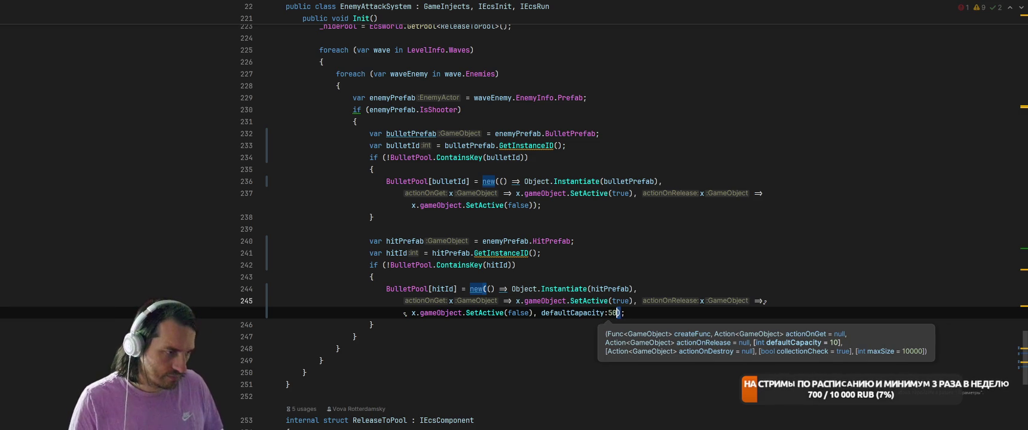
key("End")
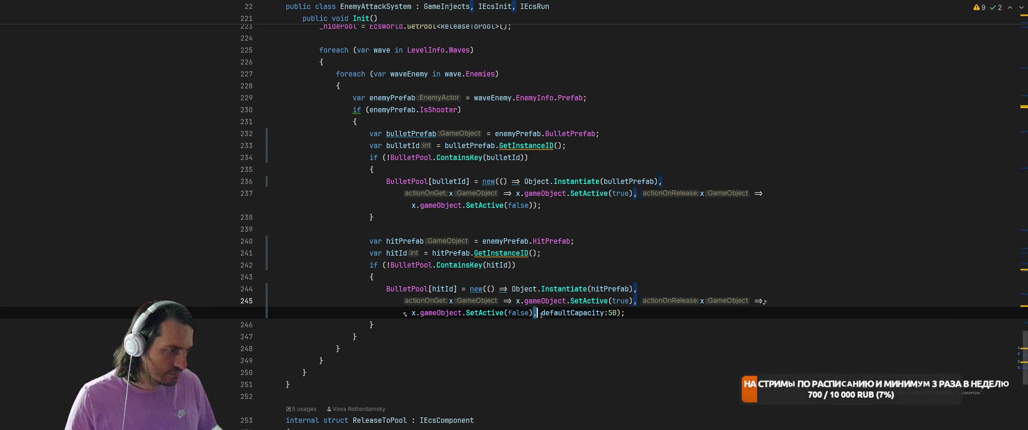
- Copy defaultCapacity:50 onto the bullet pool on line 237 and return to Unity
left_click_drag(539, 312, 620, 312)
key("ctrl+c")
left_click(532, 205)
key("ctrl+v")
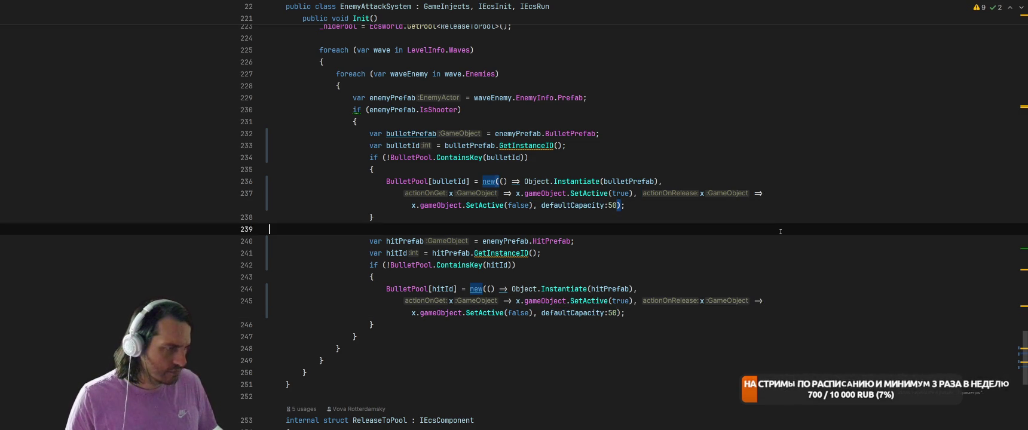
left_click(732, 223)
key("alt+Tab")
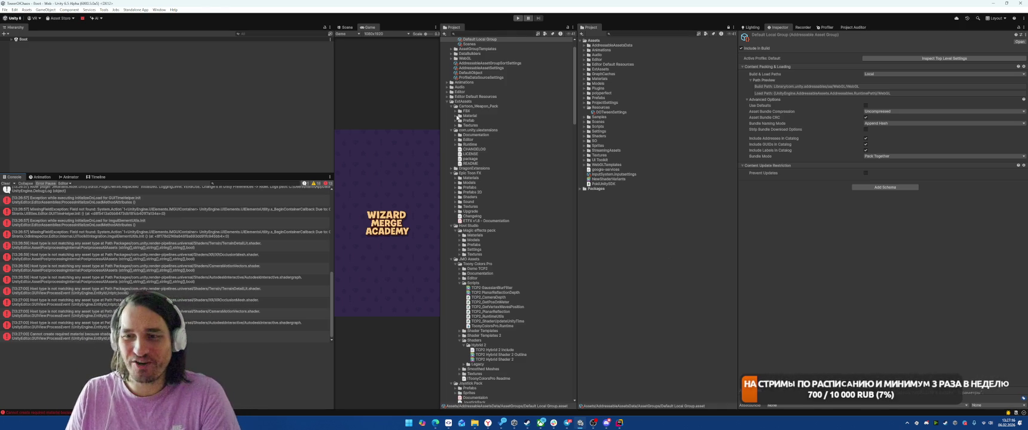
- Restart Play mode, start the forest level, place a shop unit and begin the battle
left_click(517, 18)
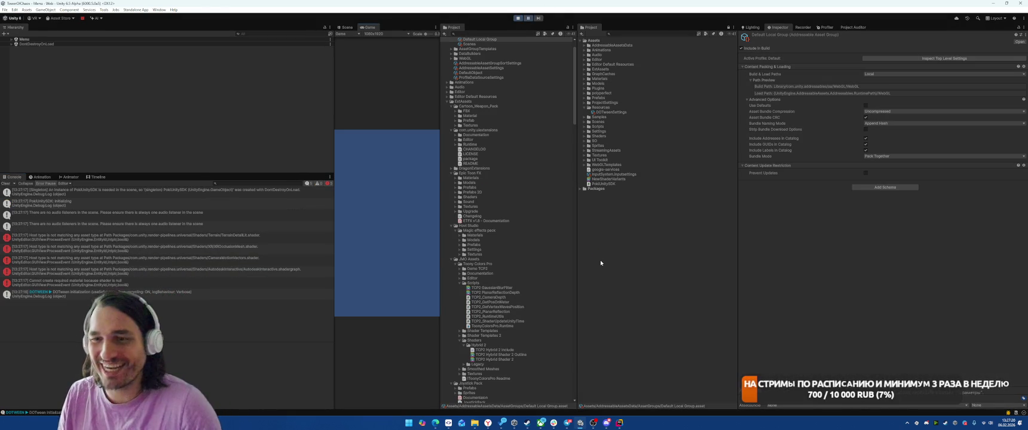
left_click(517, 19)
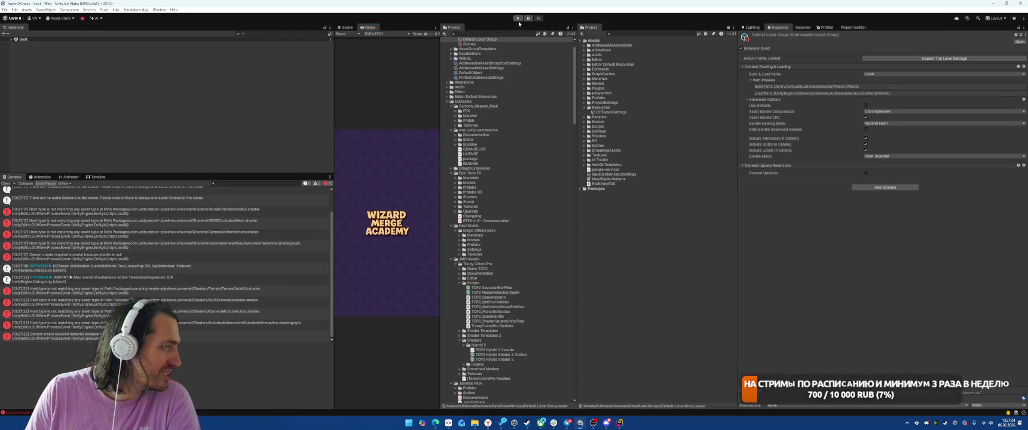
left_click(518, 19)
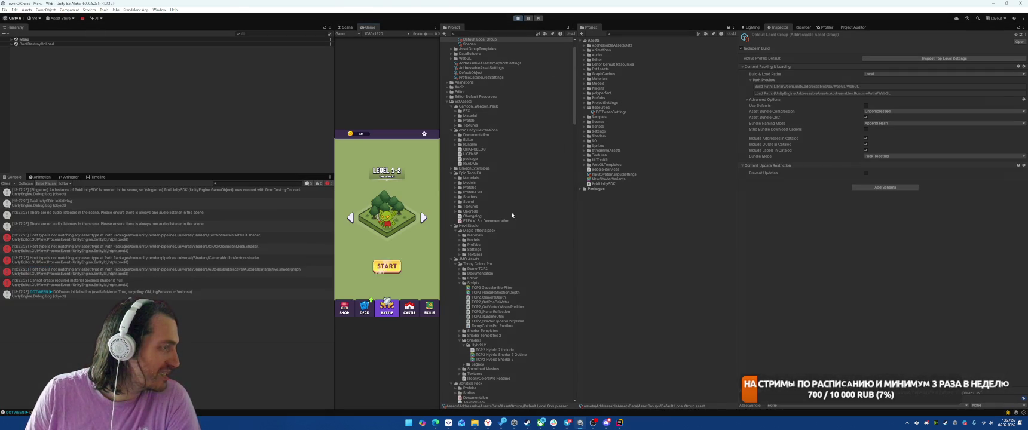
left_click(386, 265)
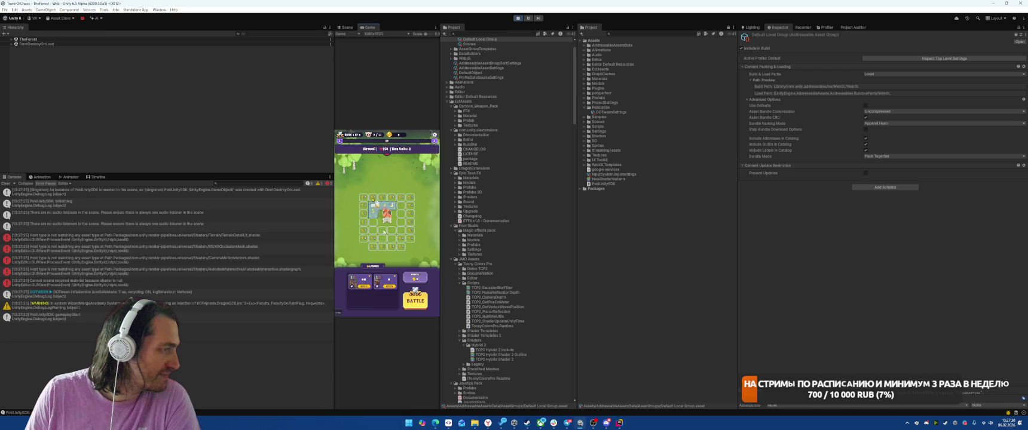
left_click(371, 285)
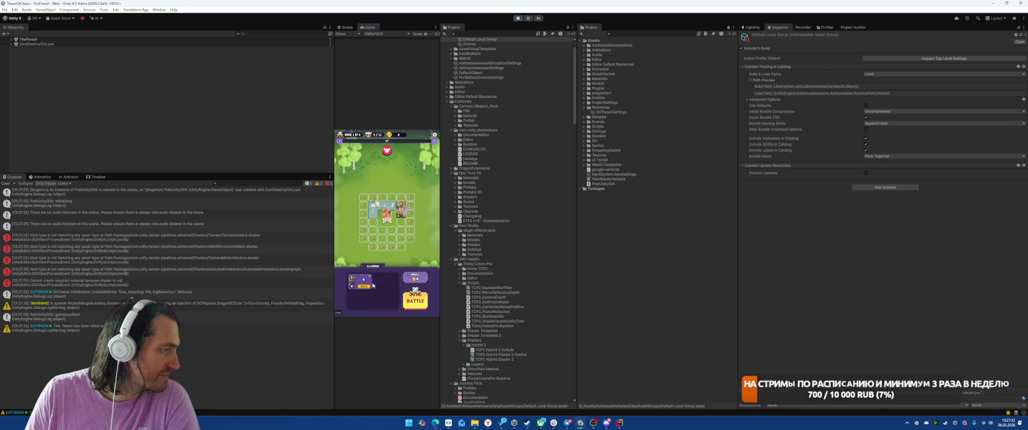
left_click(415, 301)
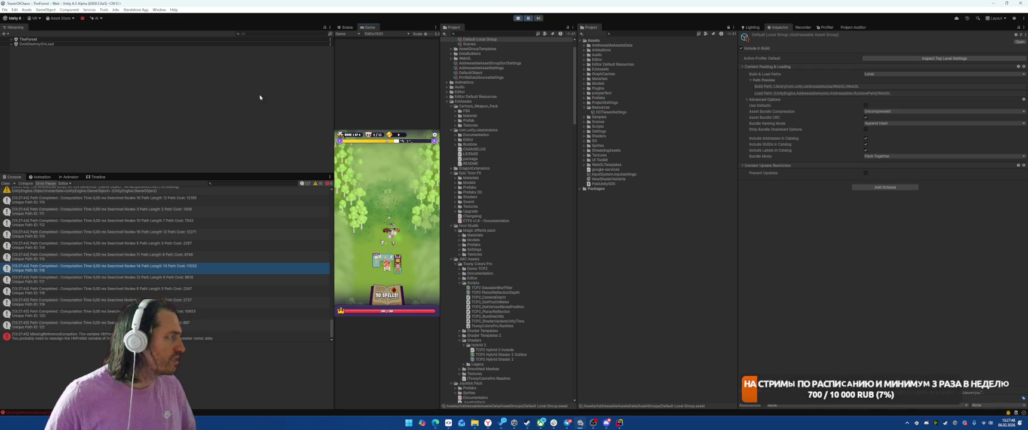
- Expand TheForest, view the MissingReferenceException stack trace, then select GameController to see its settings
left_click(12, 39)
scroll(124, 98, "down", 5)
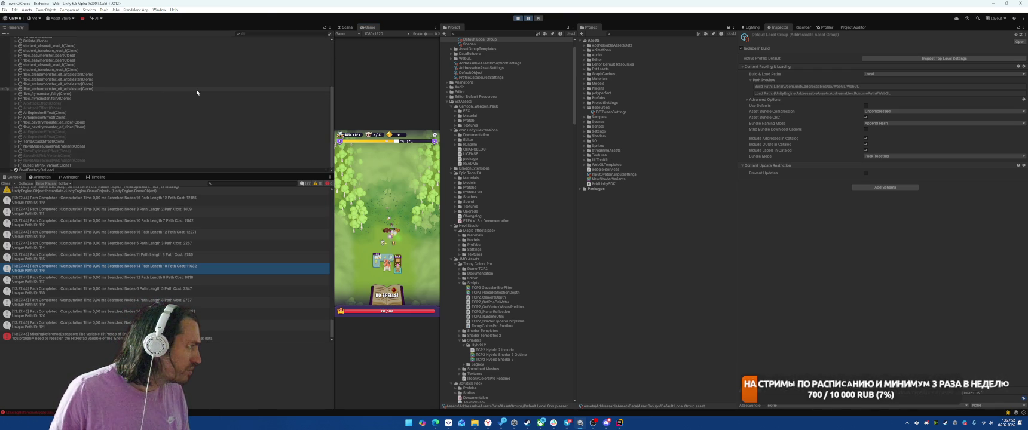
scroll(196, 105, "up", 2)
scroll(194, 117, "down", 2)
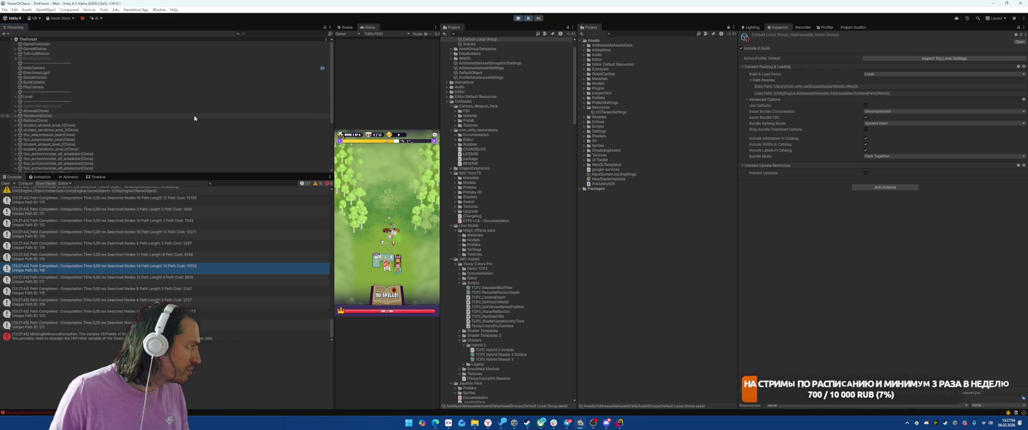
left_click(179, 337)
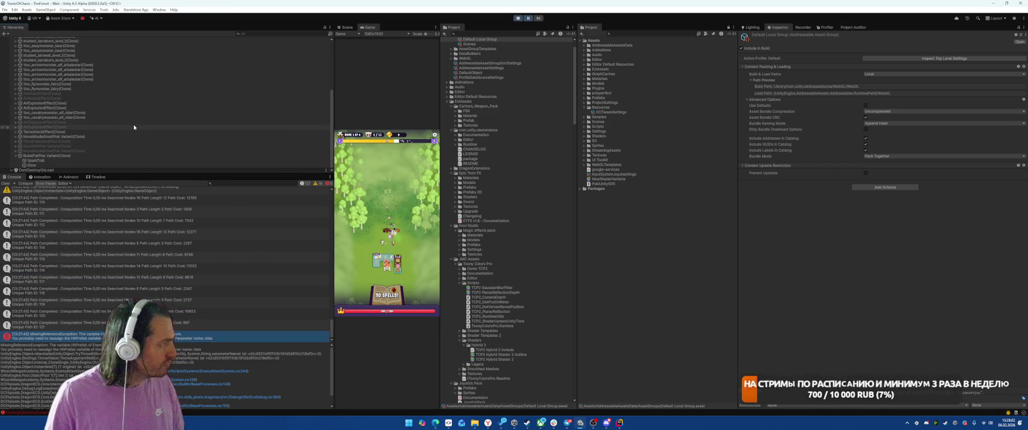
scroll(133, 124, "up", 10)
left_click(57, 44)
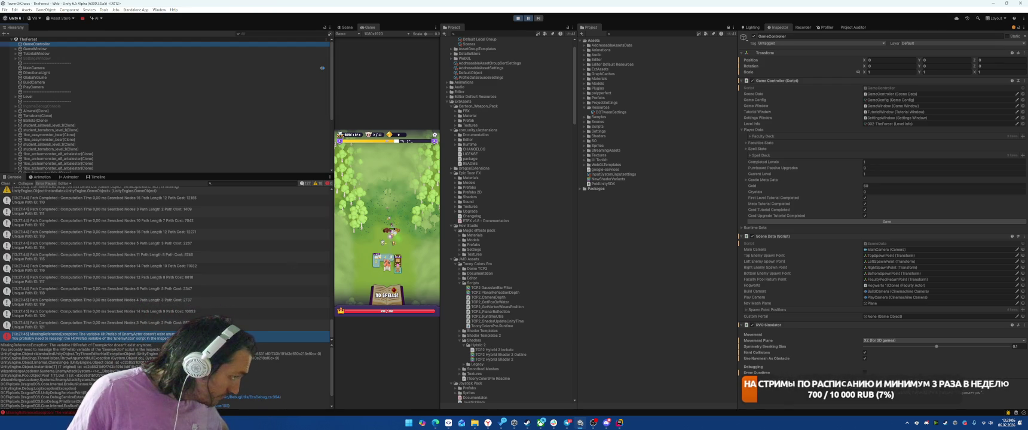
- Open EnemyAttackSystem in Rider at the erroring line and locate the hitPrefab declaration
double_click(120, 336)
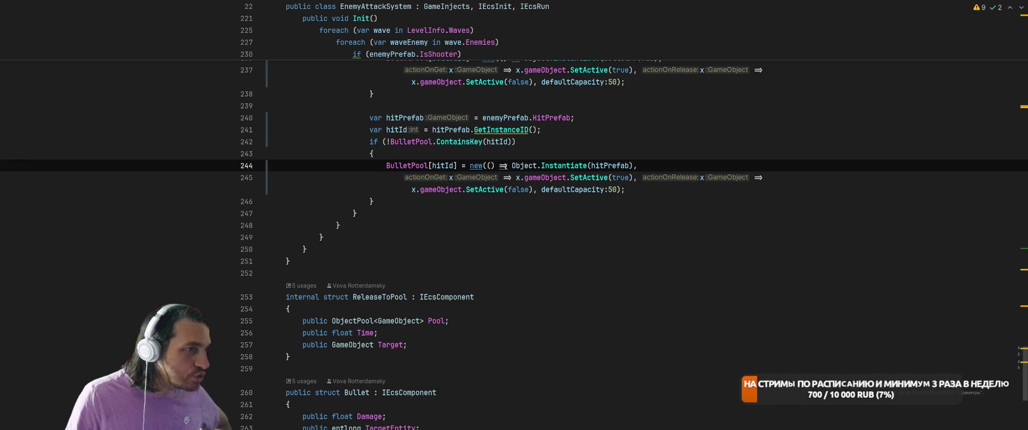
left_click(610, 165, "ctrl")
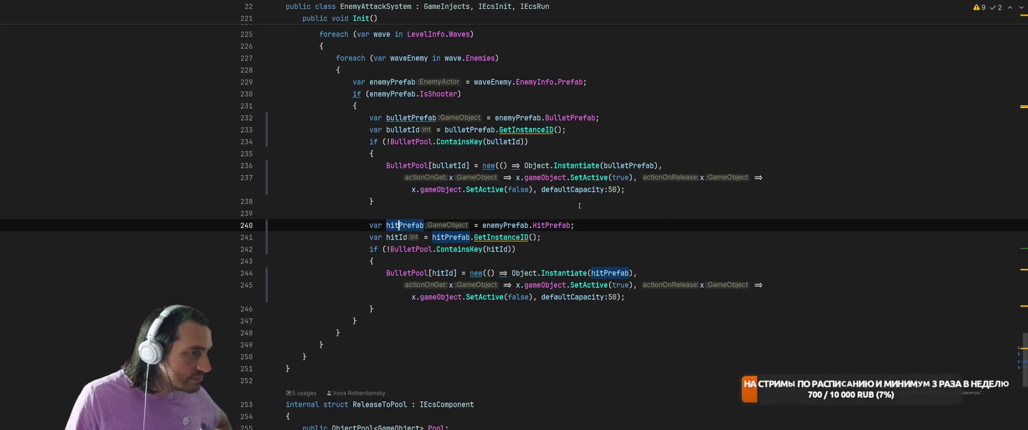
left_click(562, 226)
scroll(592, 239, "up", 2)
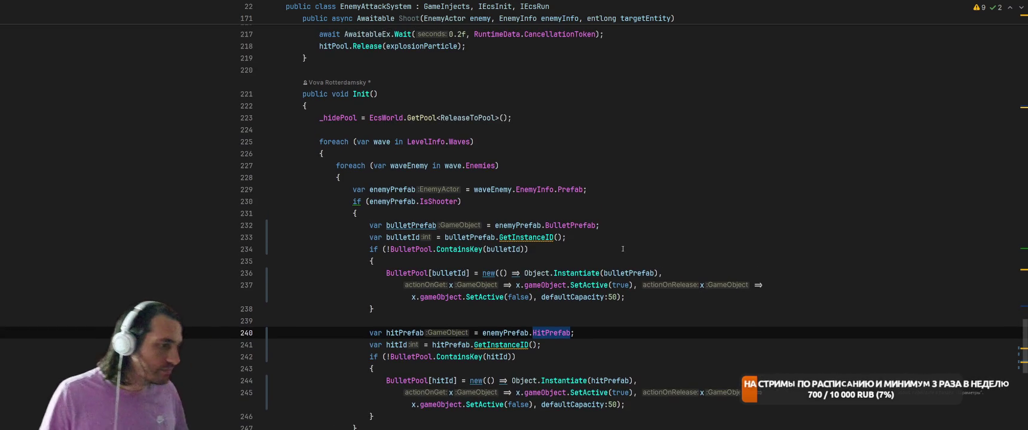
left_click(620, 256)
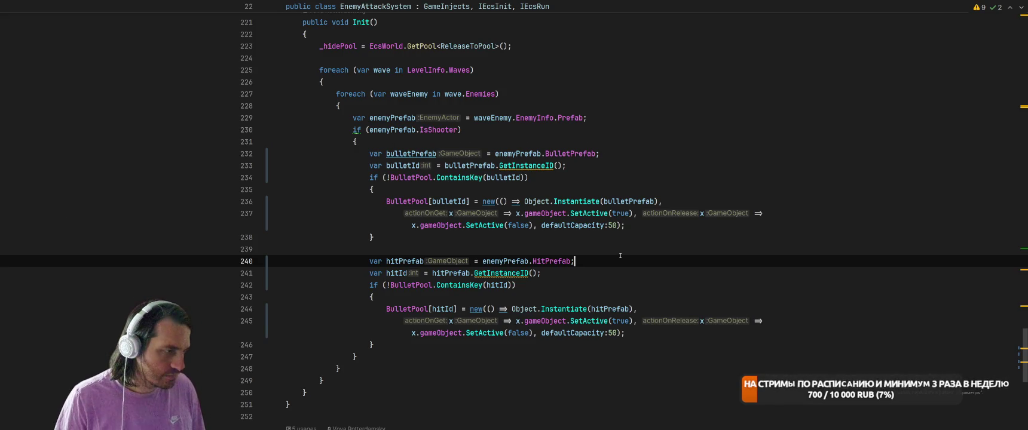
- Wrap the hit-pool creation code in an if (hitPrefab) block
key("Return")
type("if (hit")
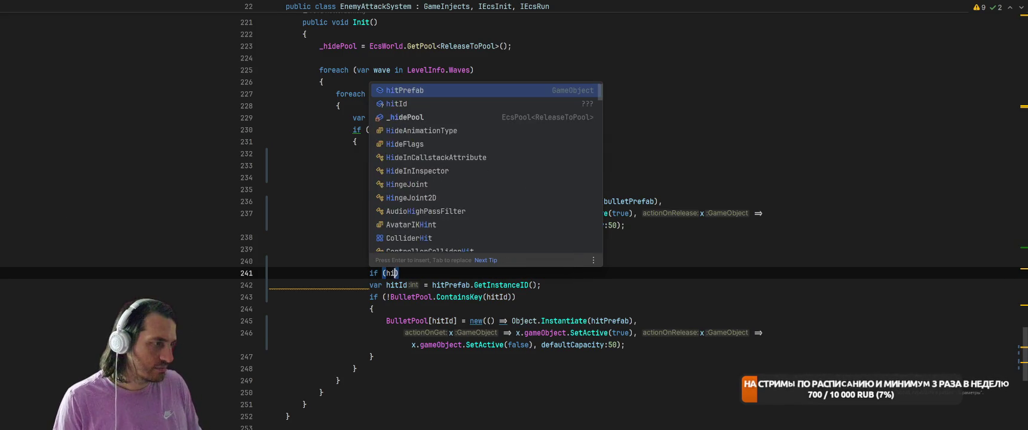
key("Return")
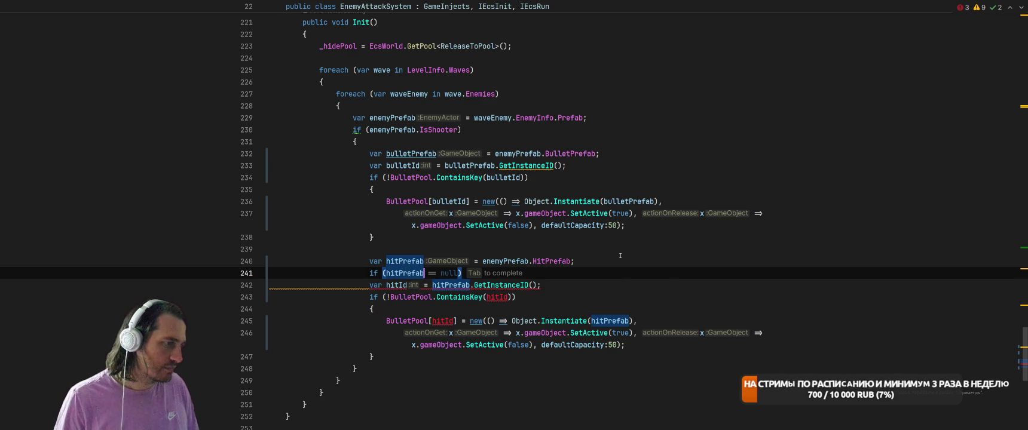
type("!= nul")
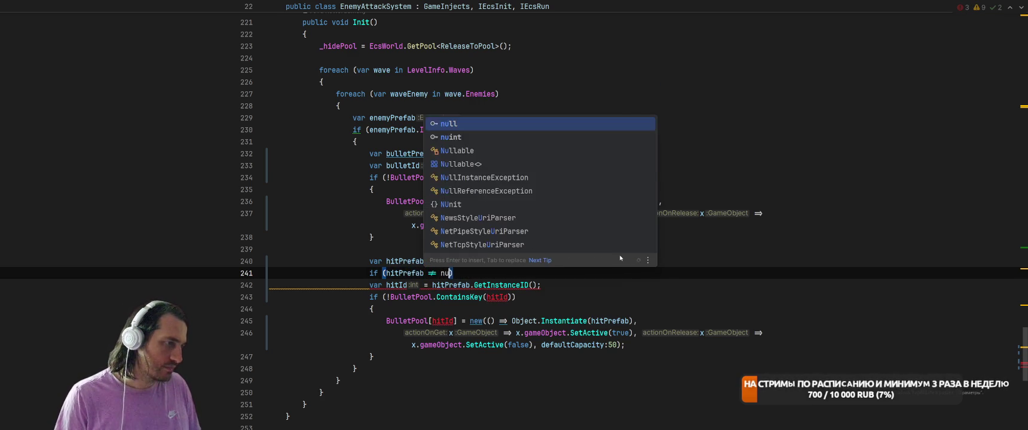
key("BackSpace")
key("BackSpace")
key("BackSpace")
type(") {")
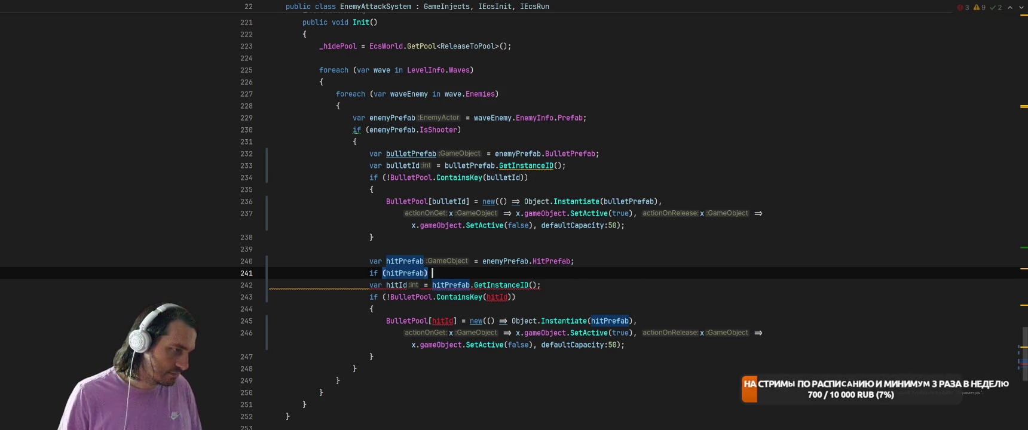
key("shift+Down")
key("shift+Down")
key("shift+Down")
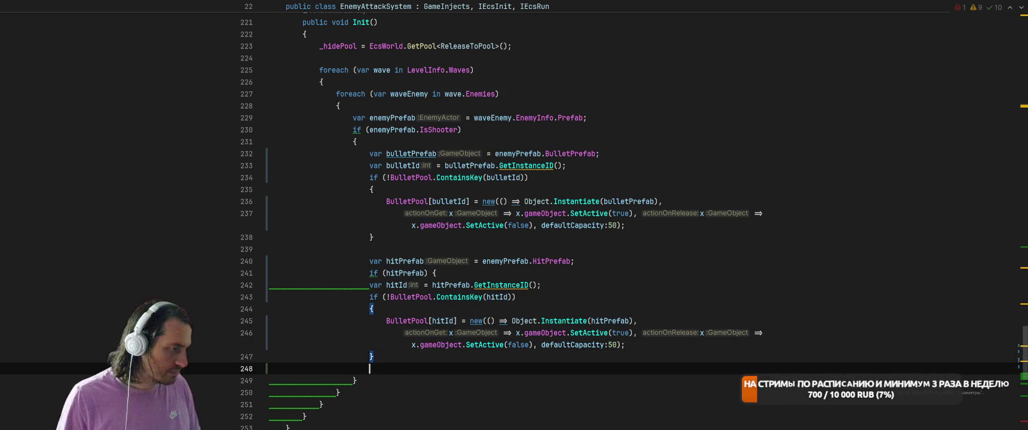
type("{")
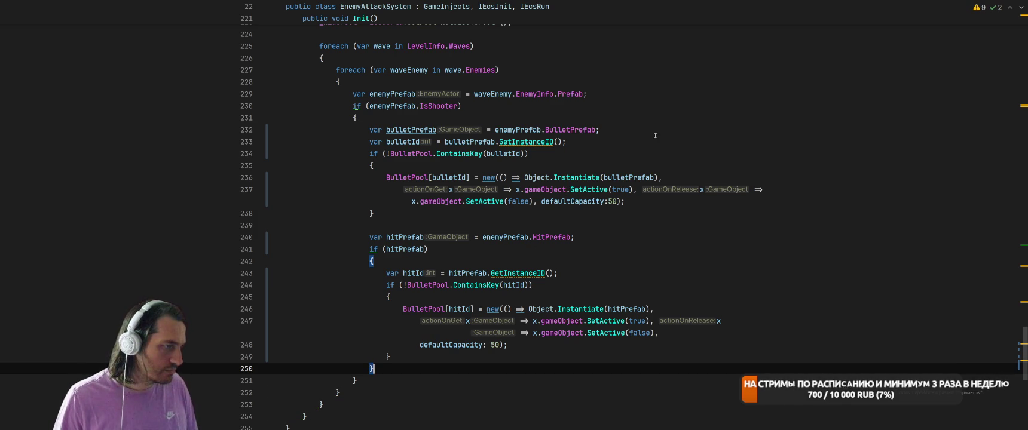
- Wrap the bullet-pool creation code in an if (bulletPrefab) check and reformat it
left_click(656, 136)
key("Return")
type("if (bu")
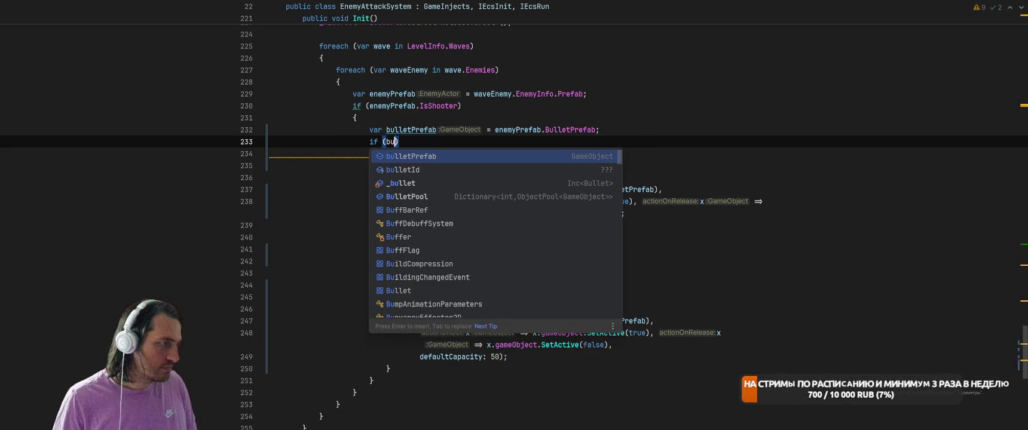
key("Return")
type("== null")
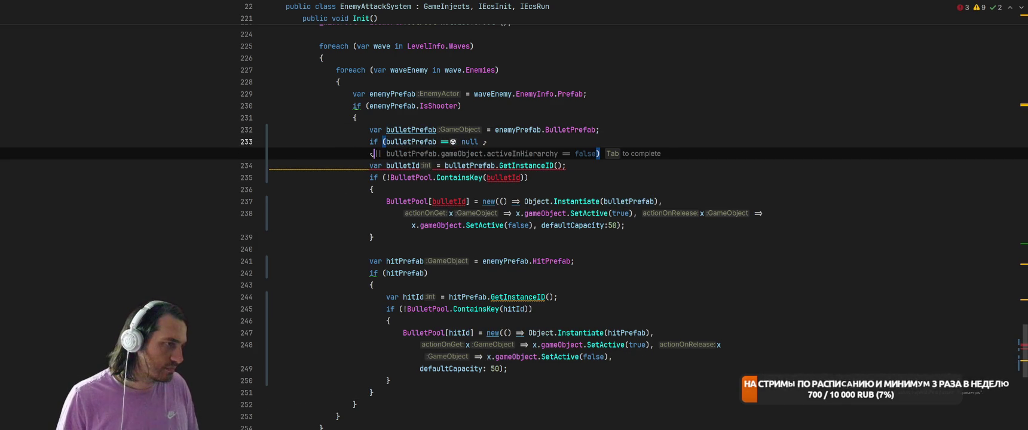
key("Escape")
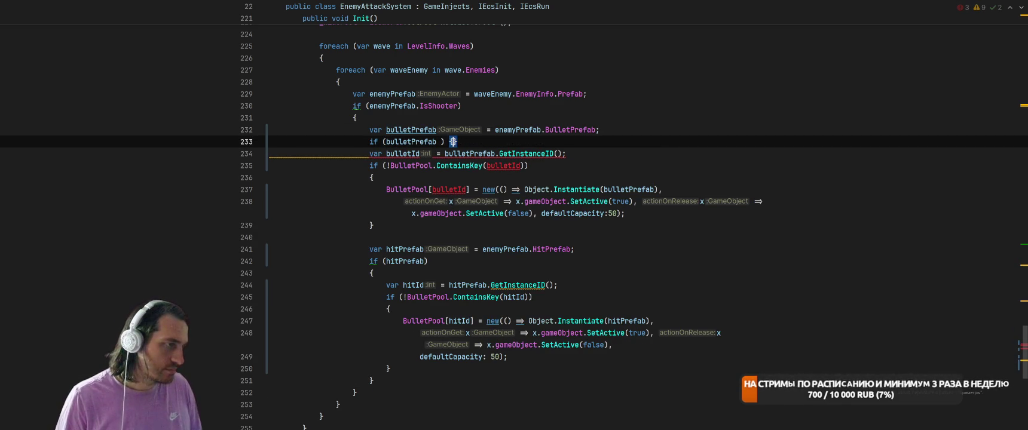
key("ctrl+shift+alt+Down")
key("ctrl+shift+alt+Down")
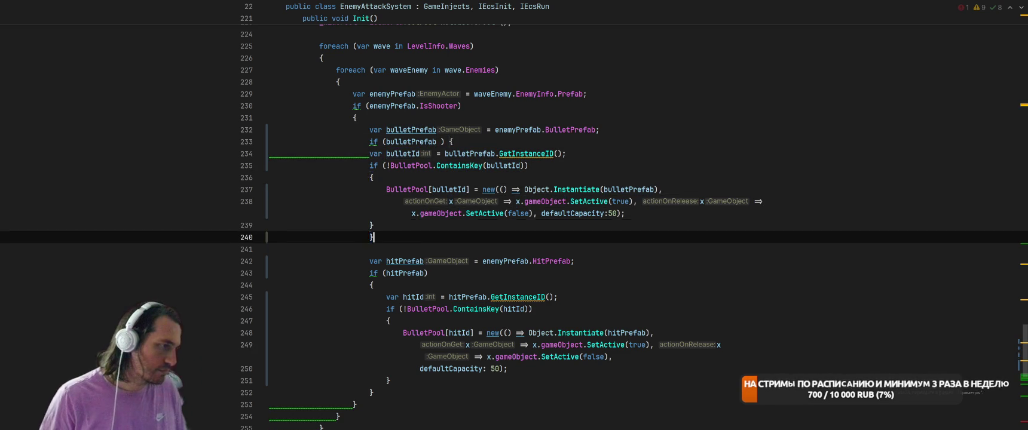
key("ctrl+alt+l")
key("alt+Tab")
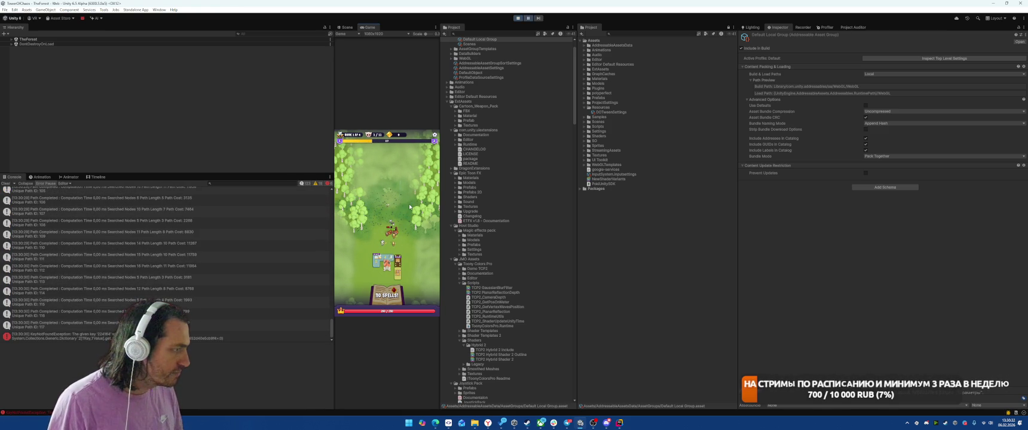
- Select the KeyNotFoundException dictionary error in the Console to read its stack trace
left_click(239, 336)
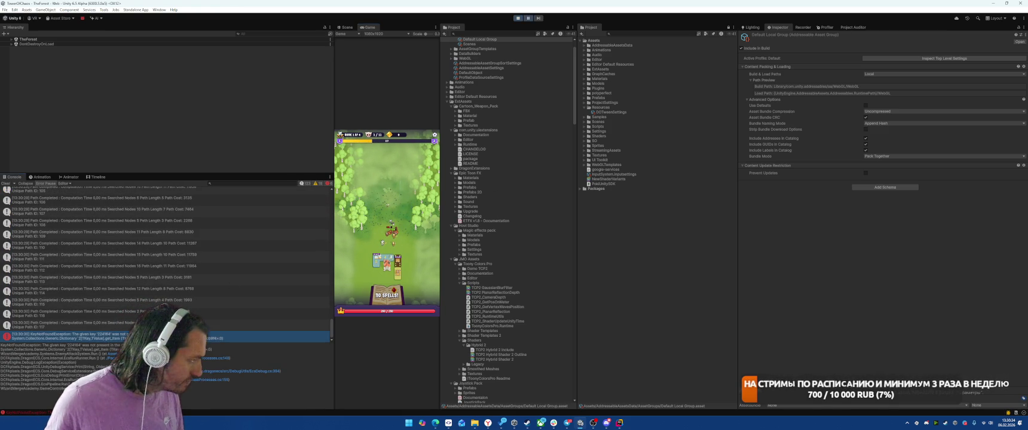
double_click(239, 336)
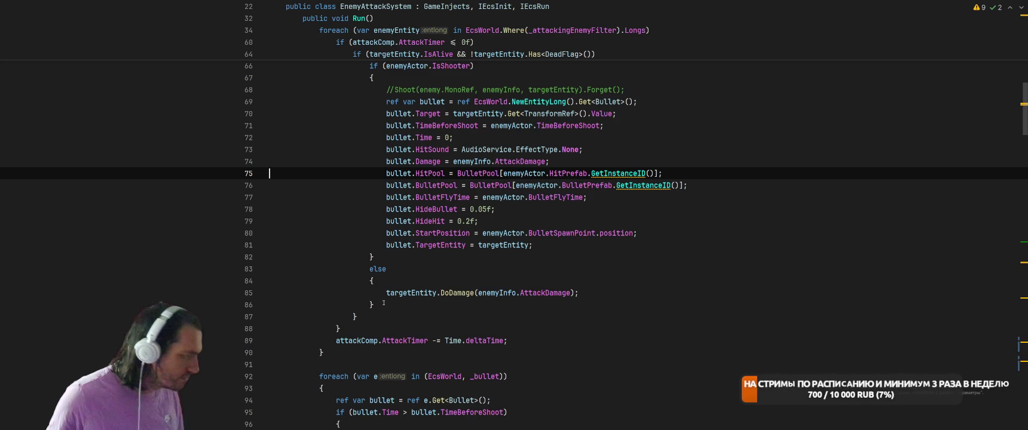
scroll(694, 254, "up", 3)
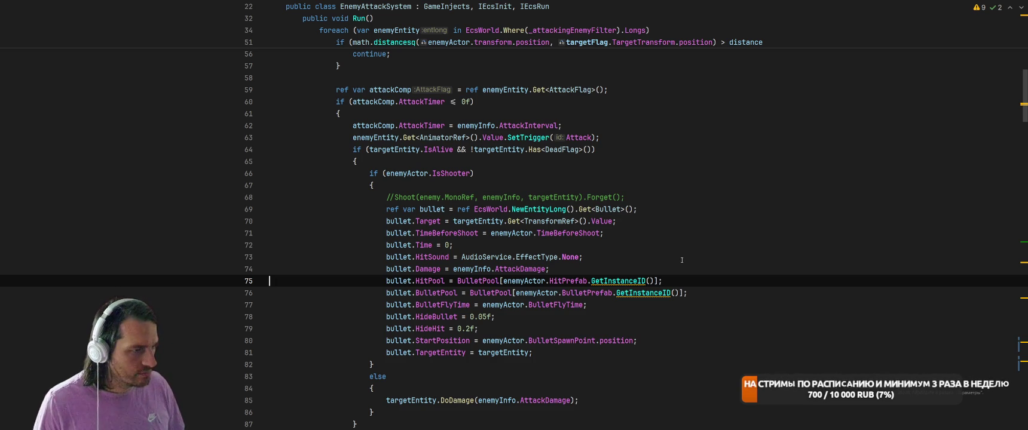
left_click(693, 226)
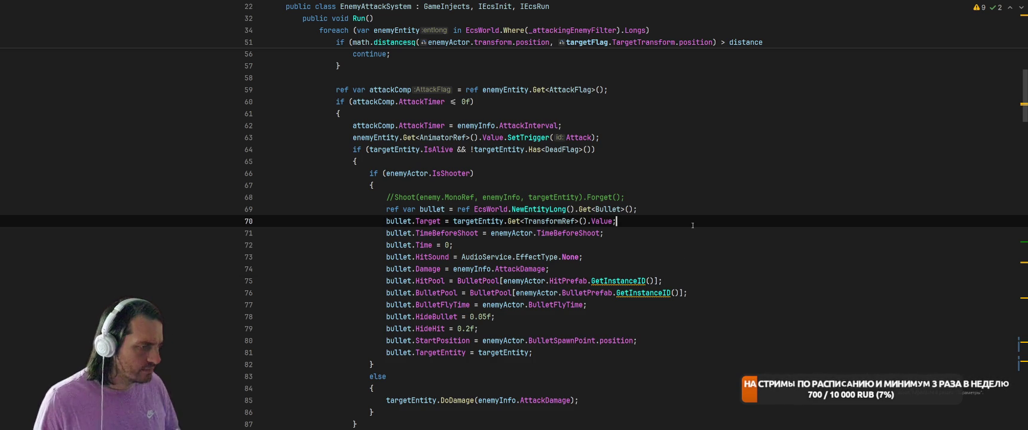
key("alt+Tab")
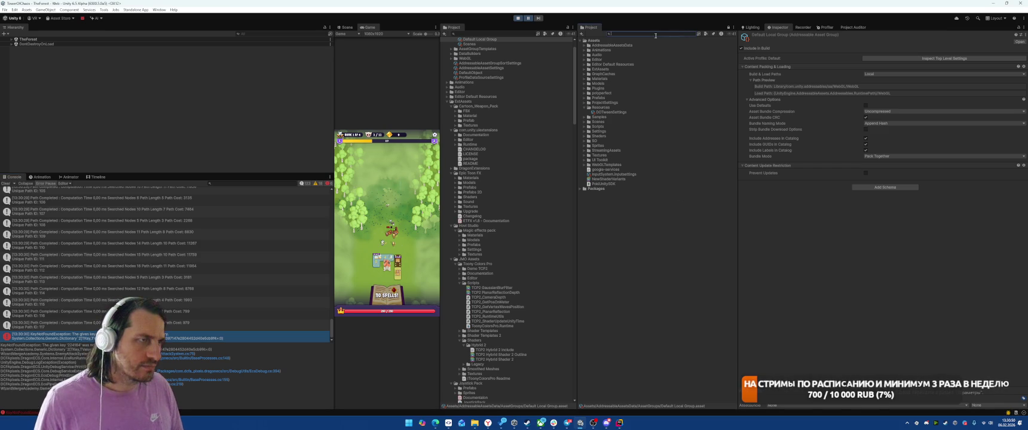
- Find the elf arbalester prefab and open its ArrowHit impact prefab in Prefab Mode
type("1loc")
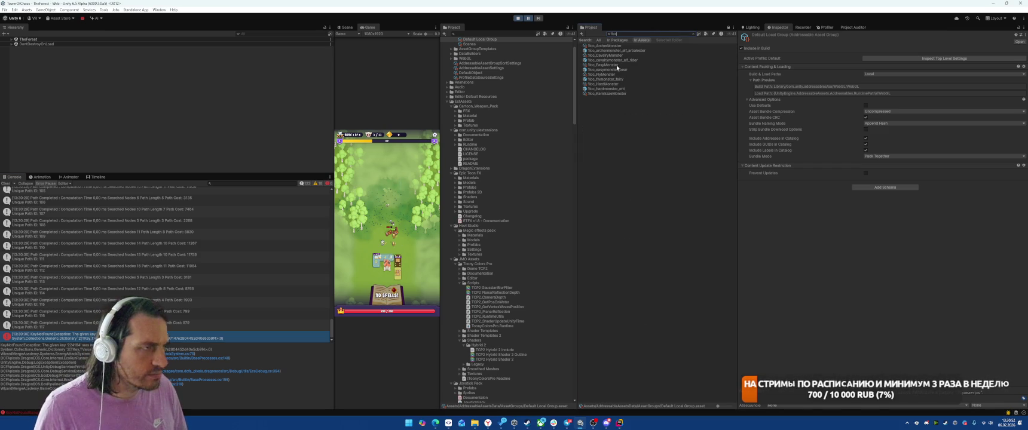
left_click(605, 51)
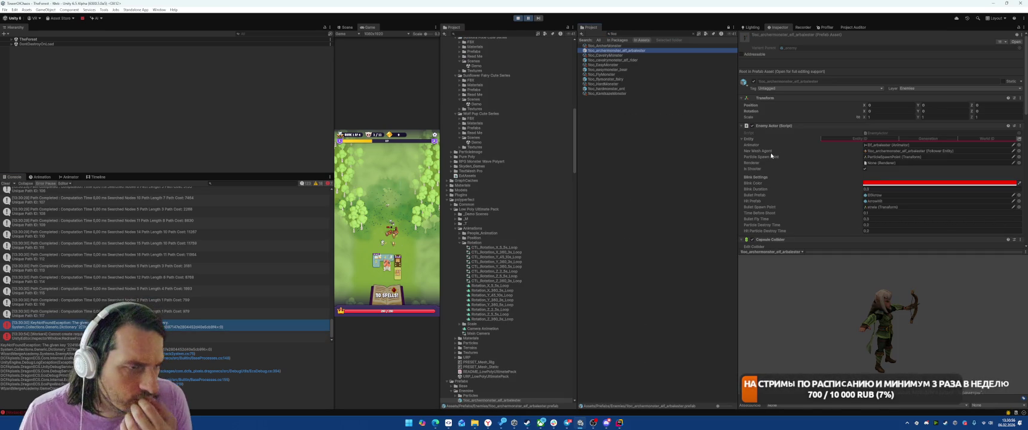
left_click(879, 196)
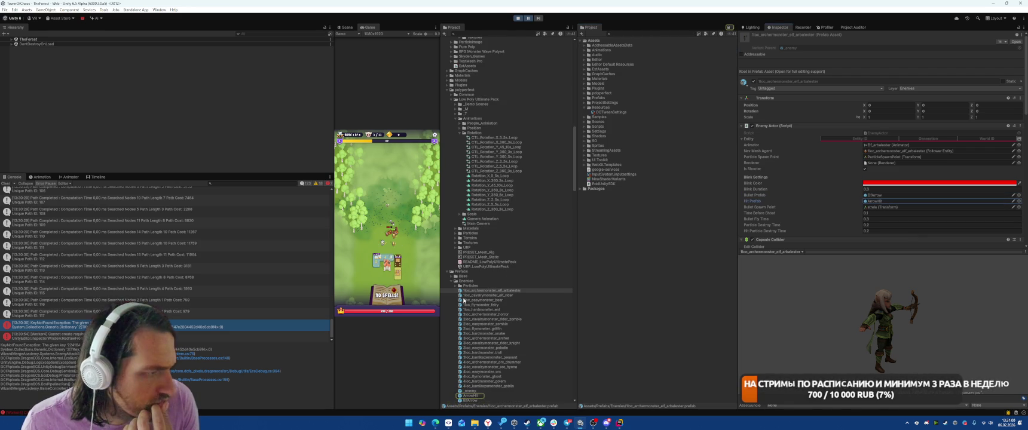
scroll(464, 301, "down", 3)
left_click(469, 324)
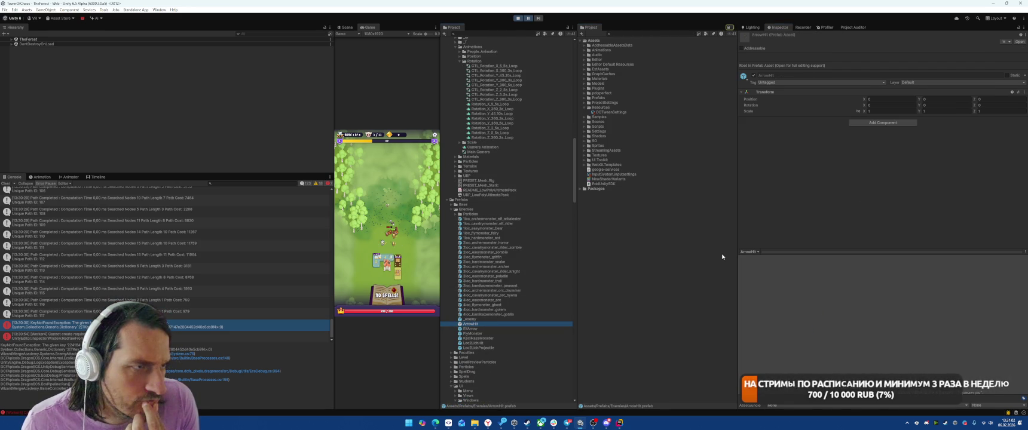
double_click(476, 327)
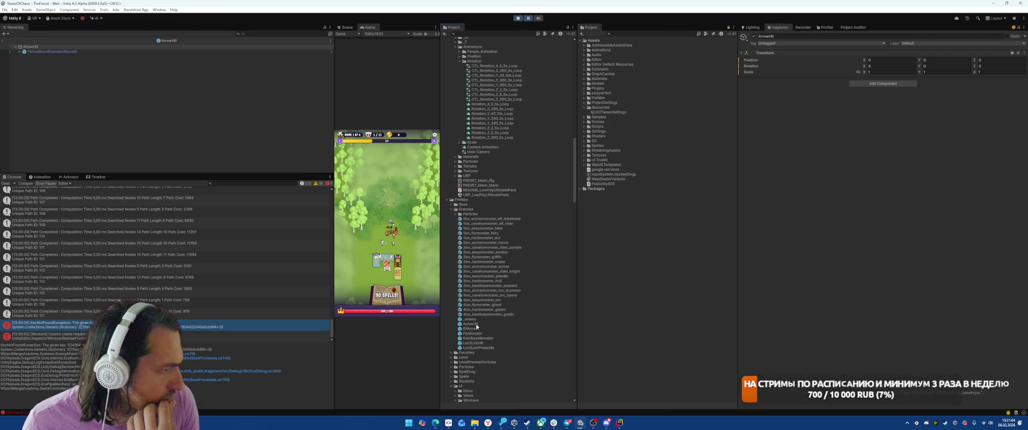
- Inspect YellowBloodExplosionRound2's child effects, then run the TheForest level in Play mode
left_click(53, 52)
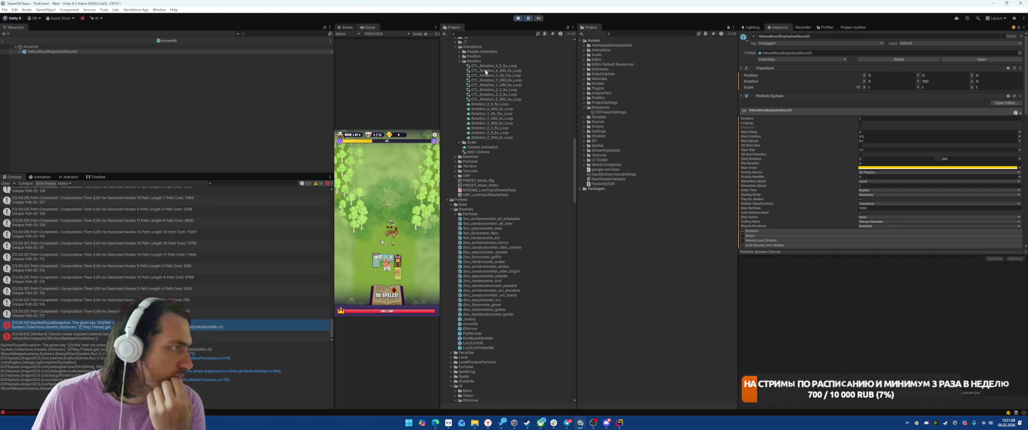
scroll(843, 147, "down", 5)
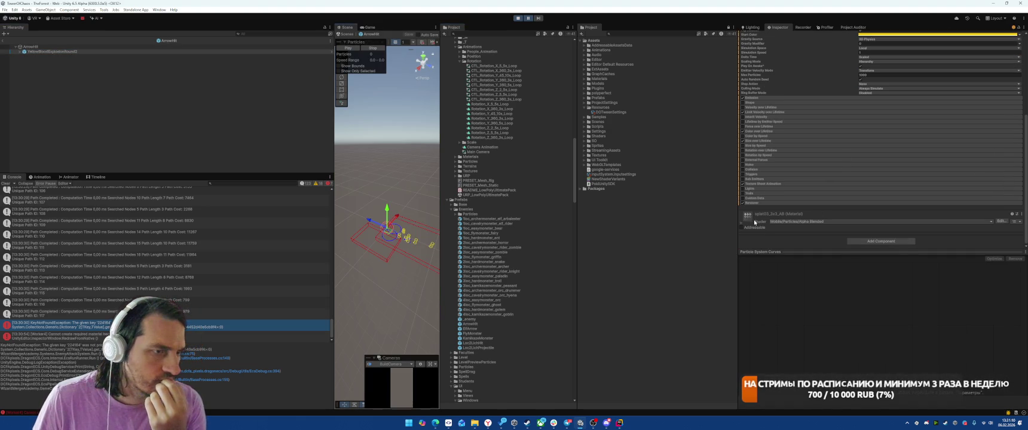
left_click(18, 53)
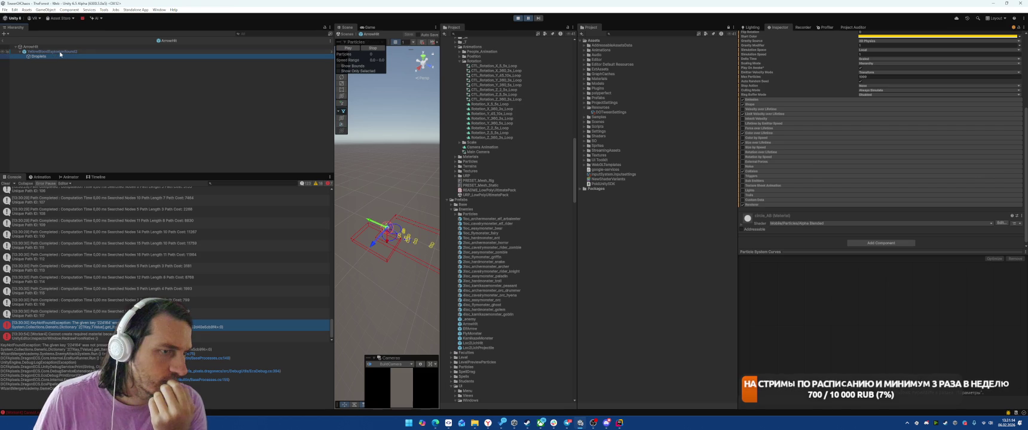
left_click(60, 54)
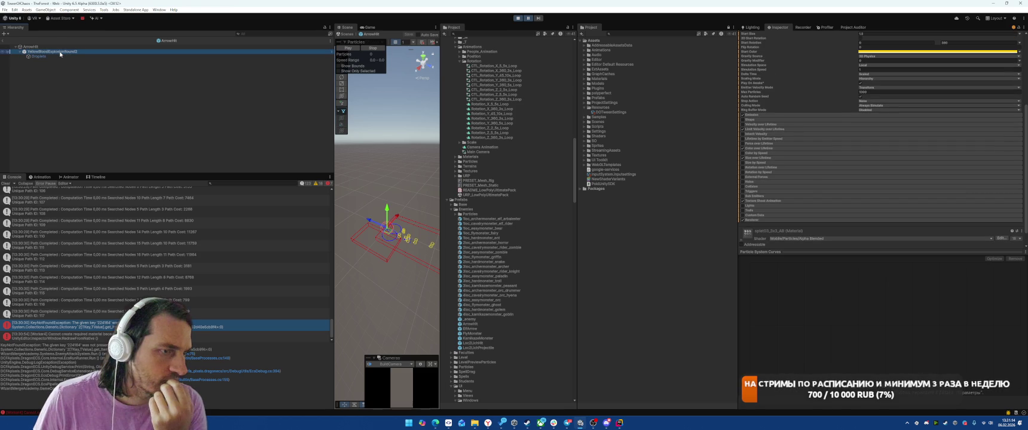
left_click(528, 20)
left_click(3, 41)
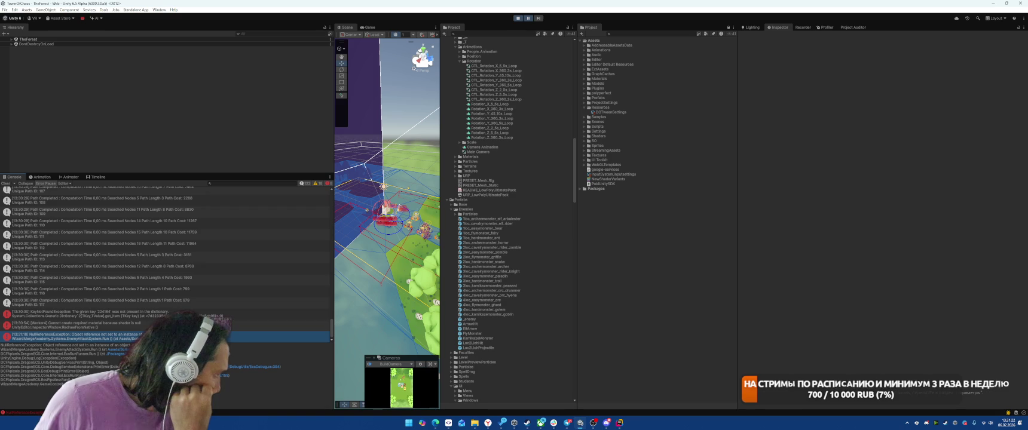
- Review the material warning, NullReferenceException and KeyNotFoundException details, then stop the game
left_click(60, 325)
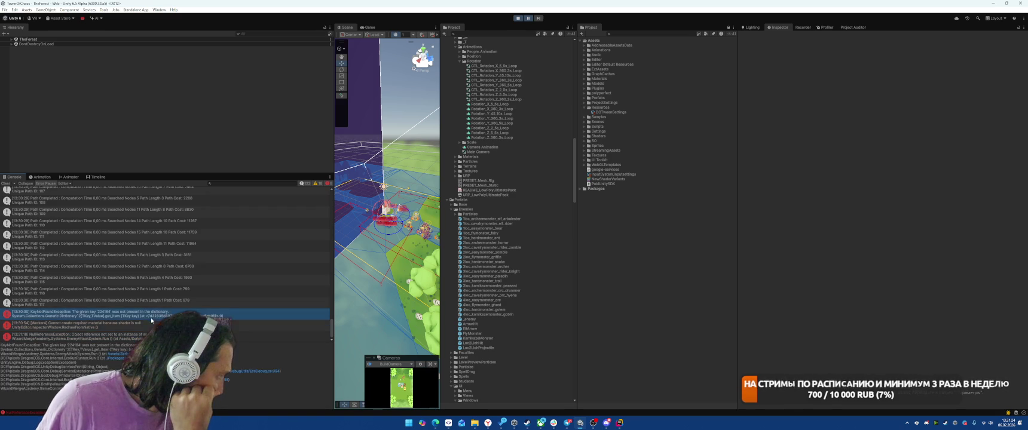
left_click(136, 339)
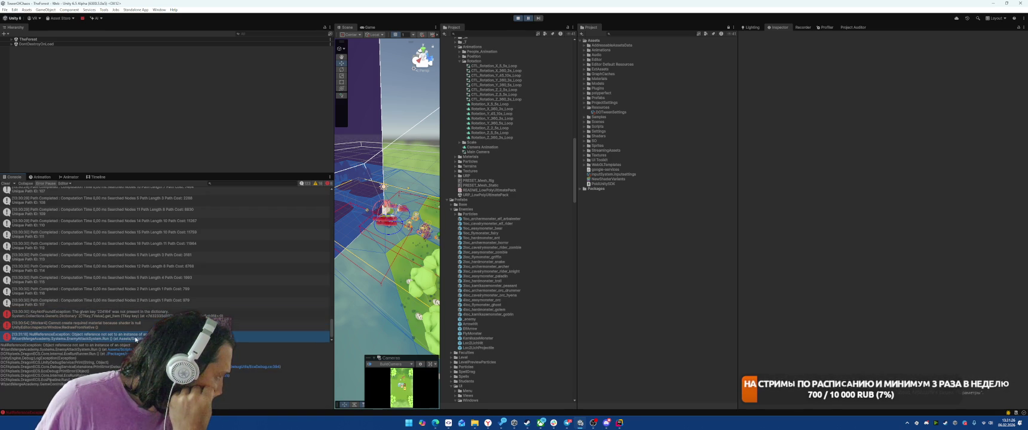
left_click(138, 327)
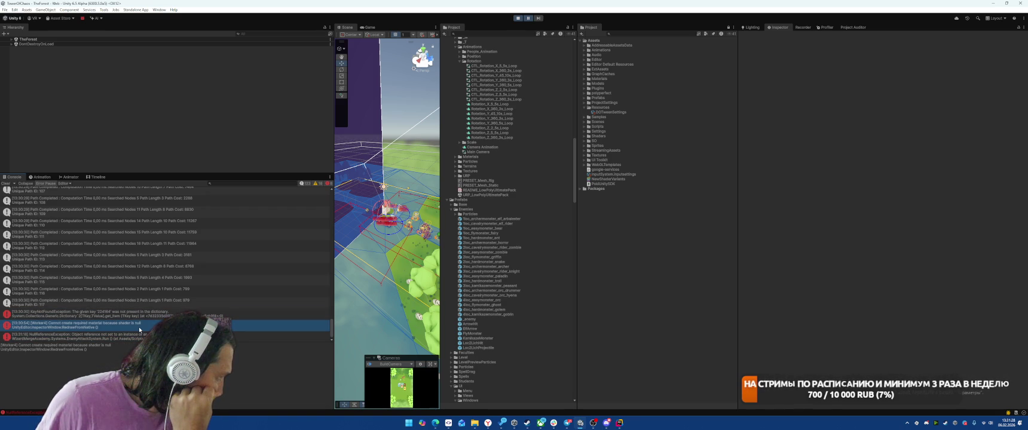
left_click(144, 317)
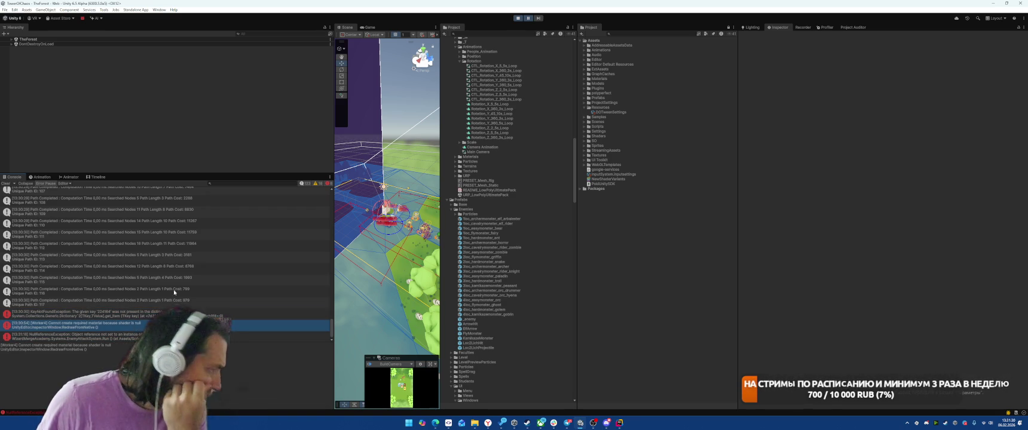
key("ctrl+p")
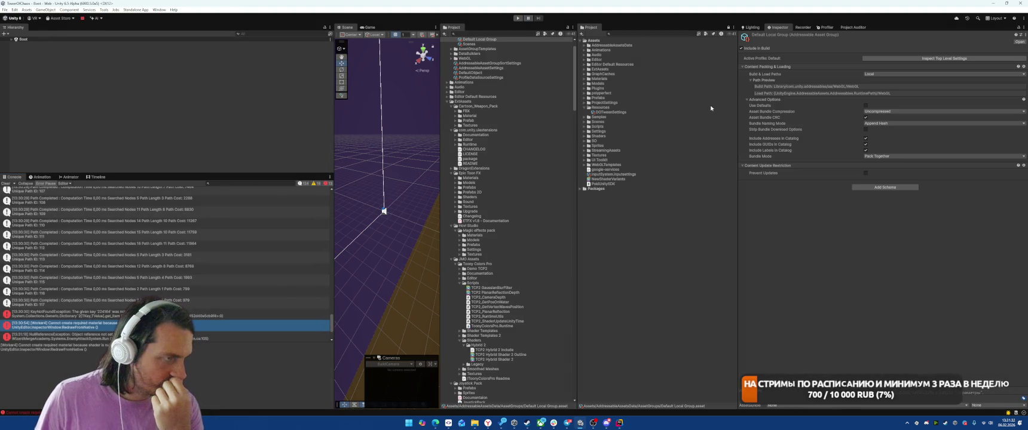
- Search the Project assets, open the ArrowHit prefab and select its Droplets effect
left_click(635, 34)
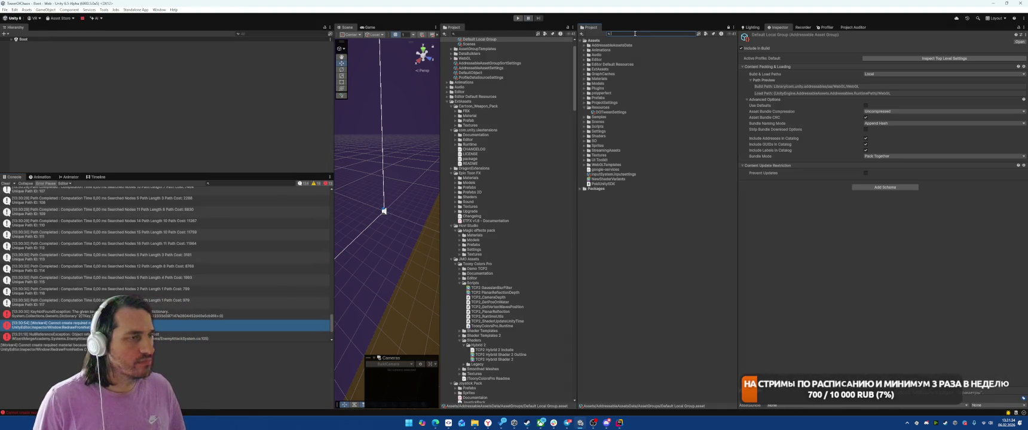
type("Animator")
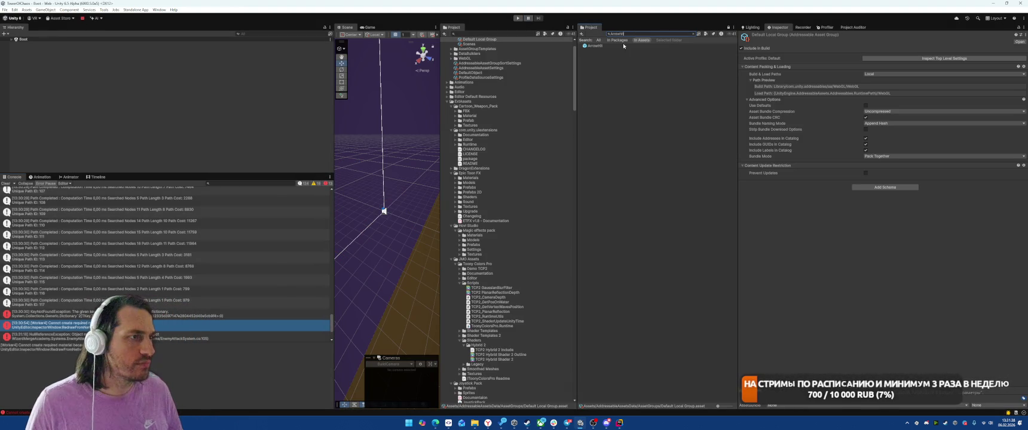
double_click(600, 46)
left_click(94, 56)
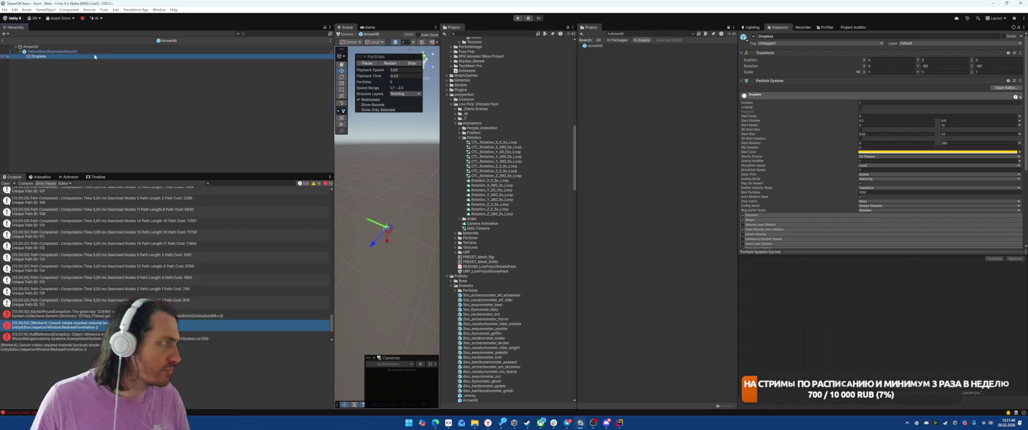
scroll(817, 224, "down", 5)
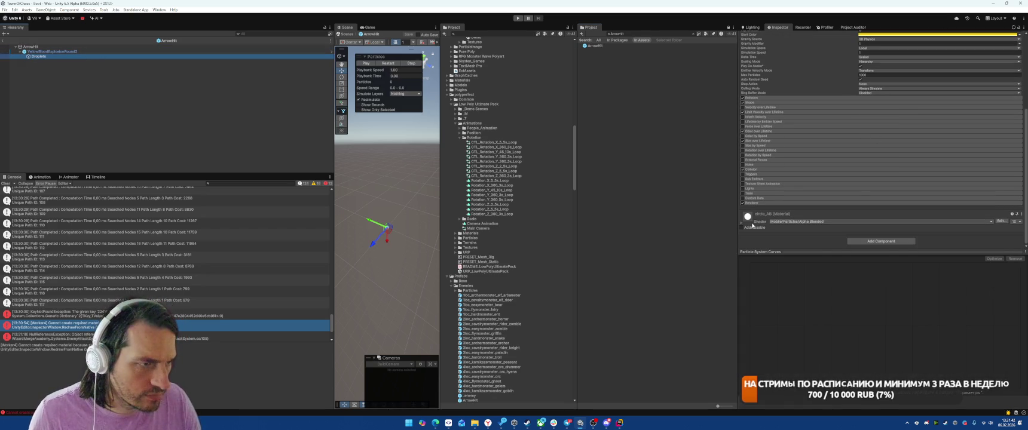
- Inspect the circle_AB and spirit03_3x3_AB materials, confirming the Mobile/Particles/Alpha Blended shader
left_click(817, 223)
left_click(179, 51)
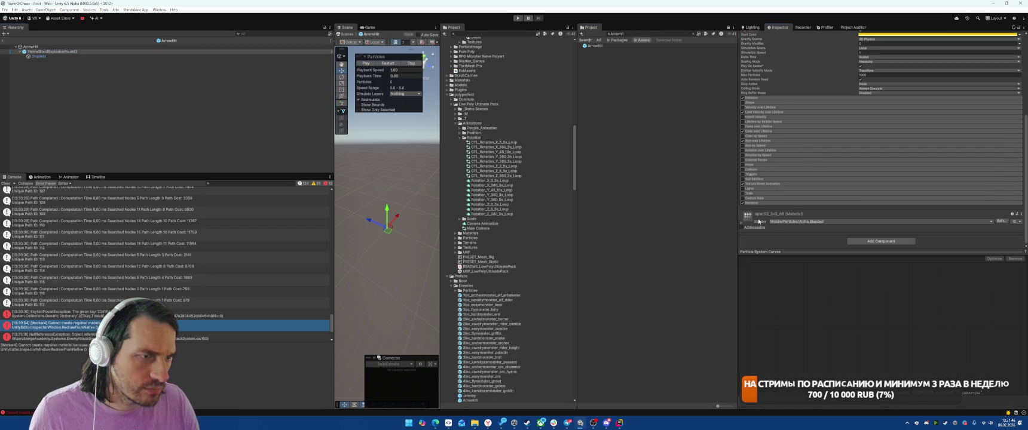
left_click(775, 211)
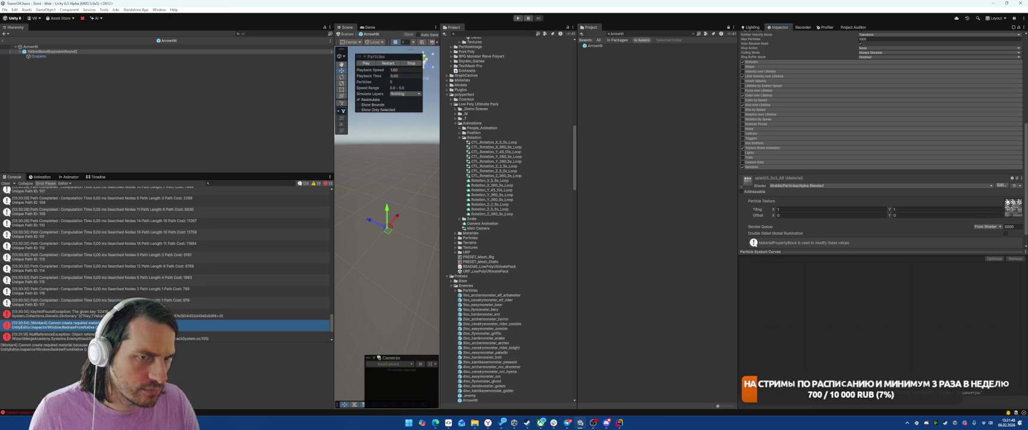
left_click(1022, 185)
left_click(986, 190)
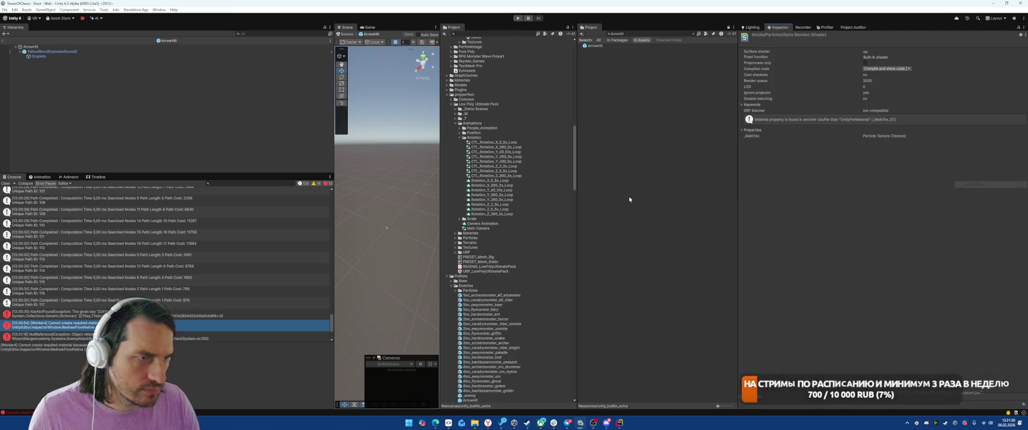
scroll(539, 280, "up", 10)
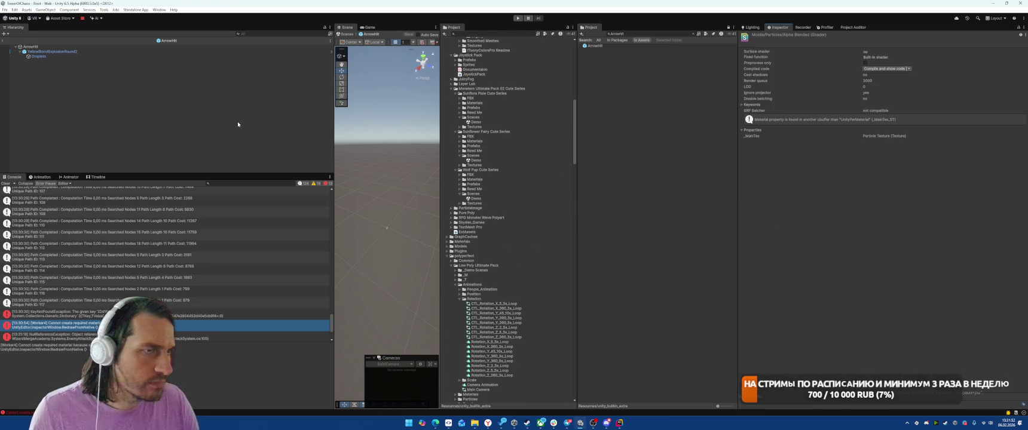
left_click(83, 57)
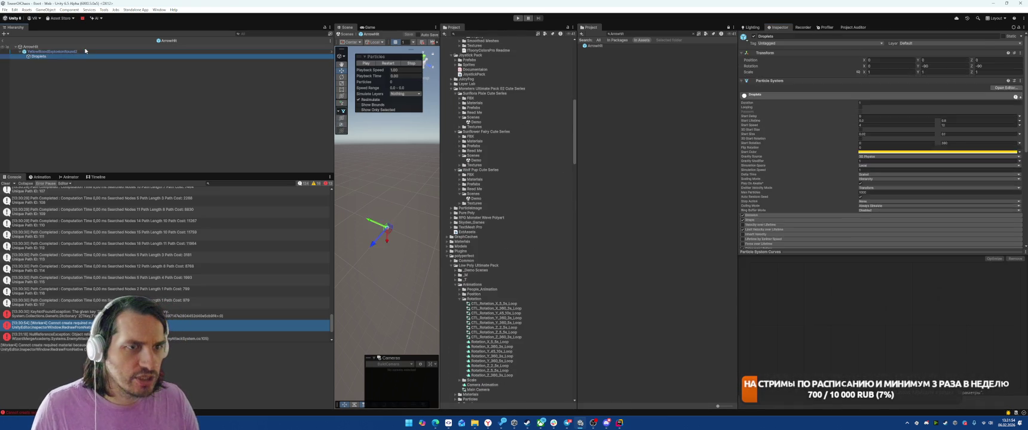
left_click(85, 46)
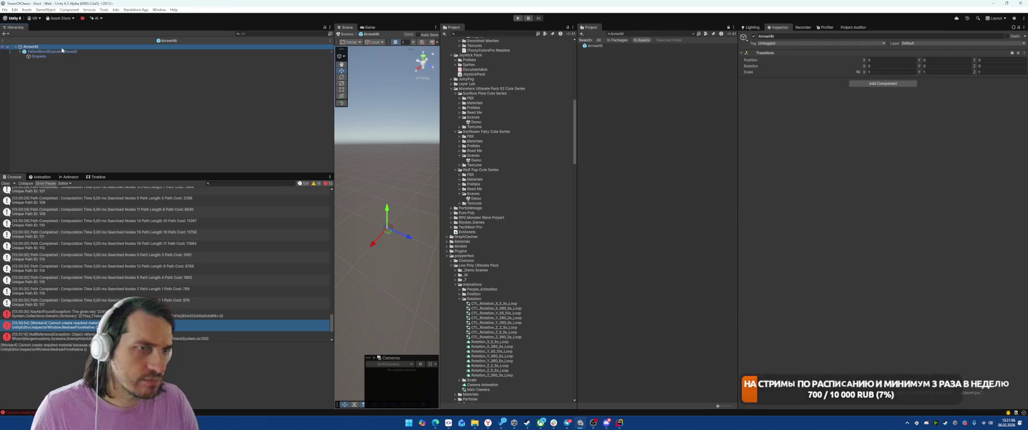
- Read the KeyNotFoundException and NullReferenceException details and jump to the erroring code in Rider
left_click(141, 313)
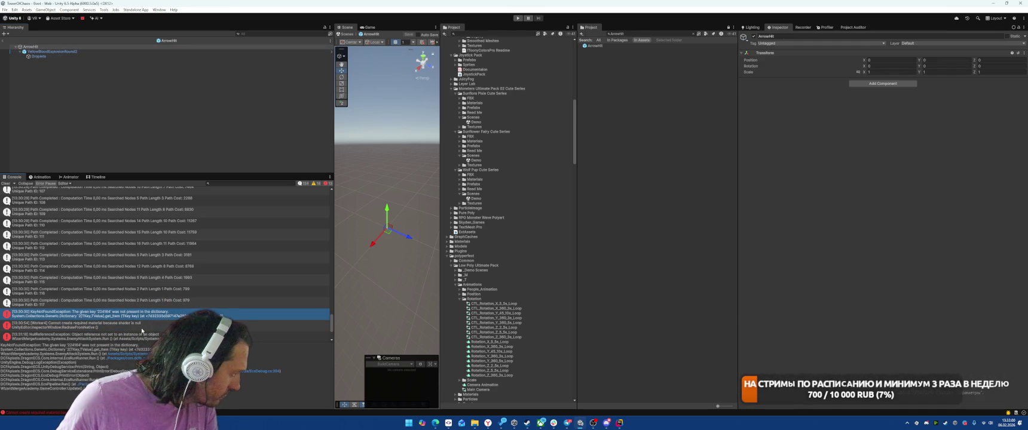
scroll(141, 331, "down", 1)
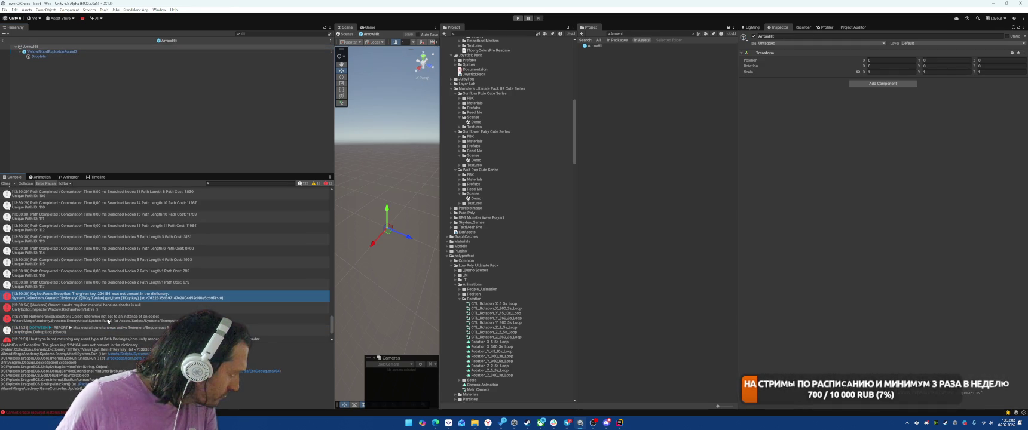
left_click(109, 319)
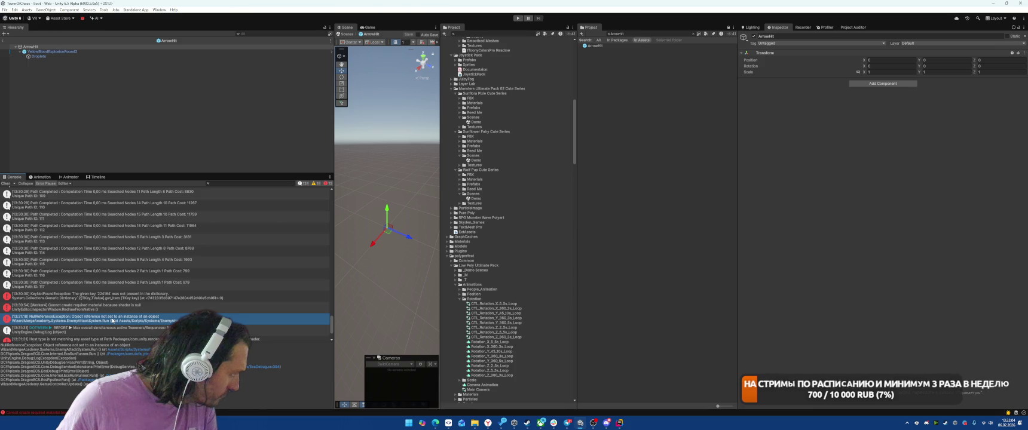
double_click(112, 321)
- Open EnemyAttackSystem.Run where the error occurs, then exit the ArrowHit prefab to the Boot scene
key("alt+Tab")
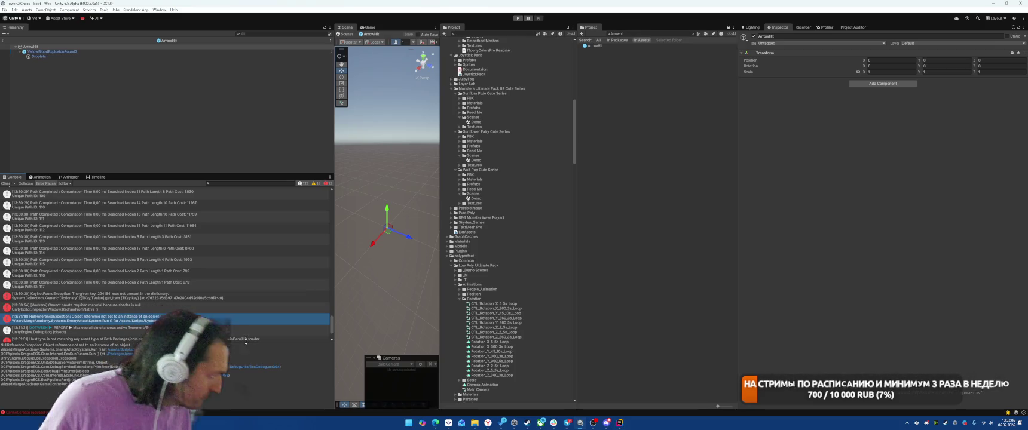
left_click(132, 350)
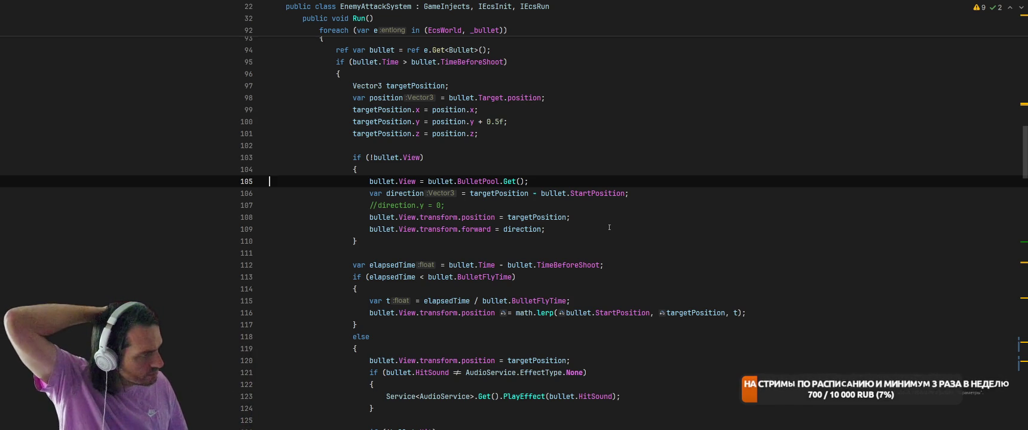
key("alt+Tab")
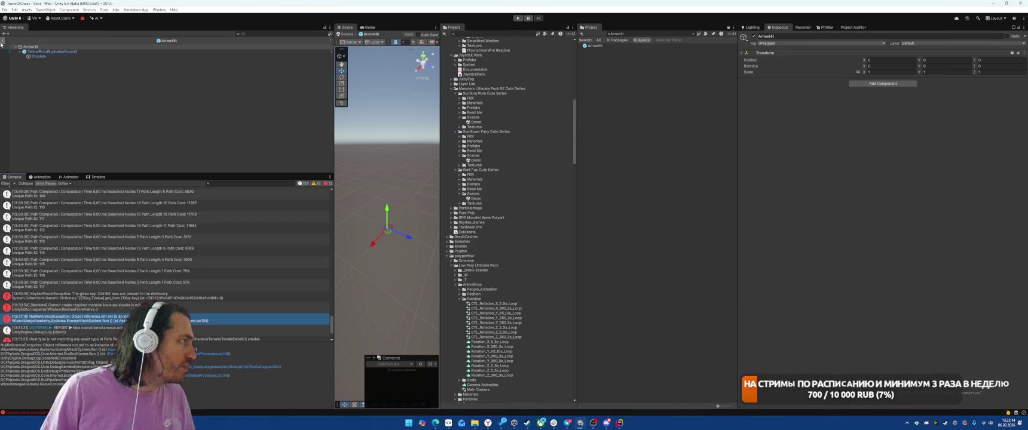
left_click(3, 41)
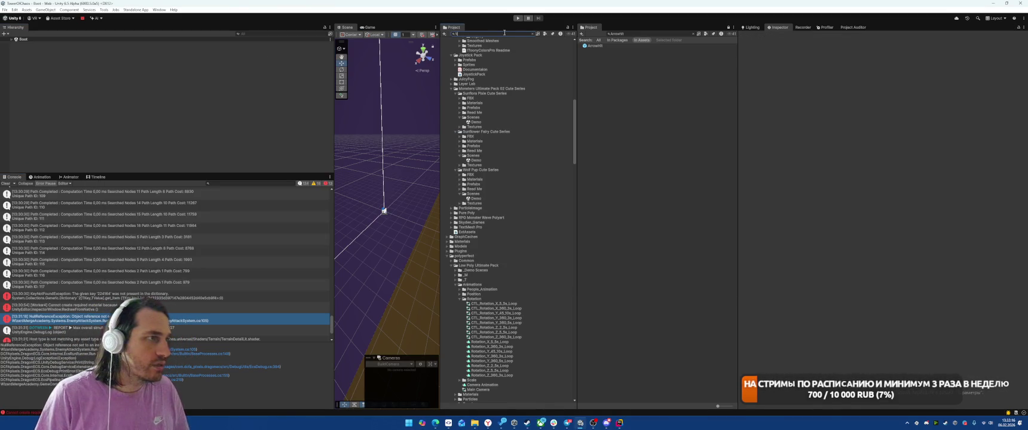
- Open the elf arbalestar's ElfArrow bullet prefab and select its Arrow mesh
type("oc")
left_click(476, 51)
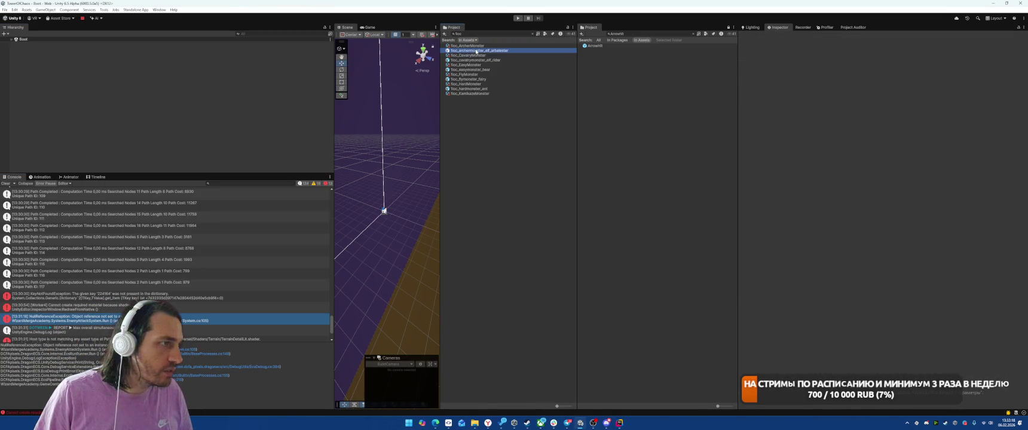
left_click(874, 194)
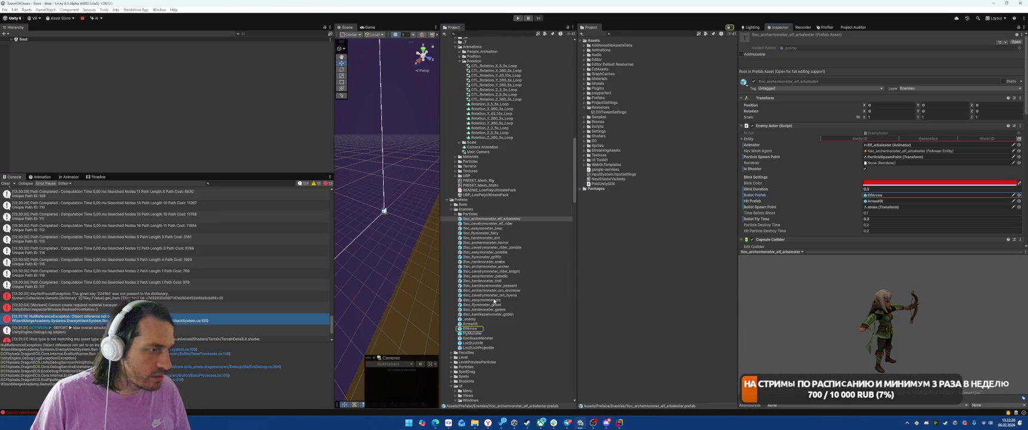
double_click(470, 329)
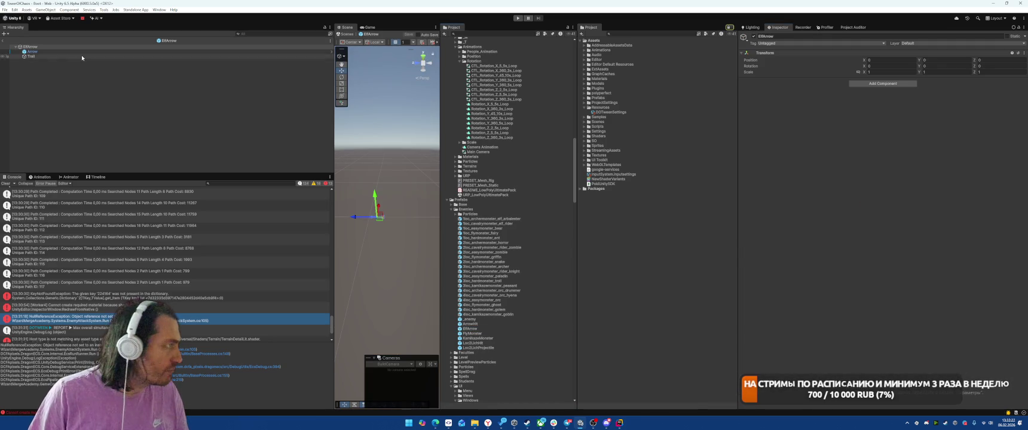
left_click(82, 52)
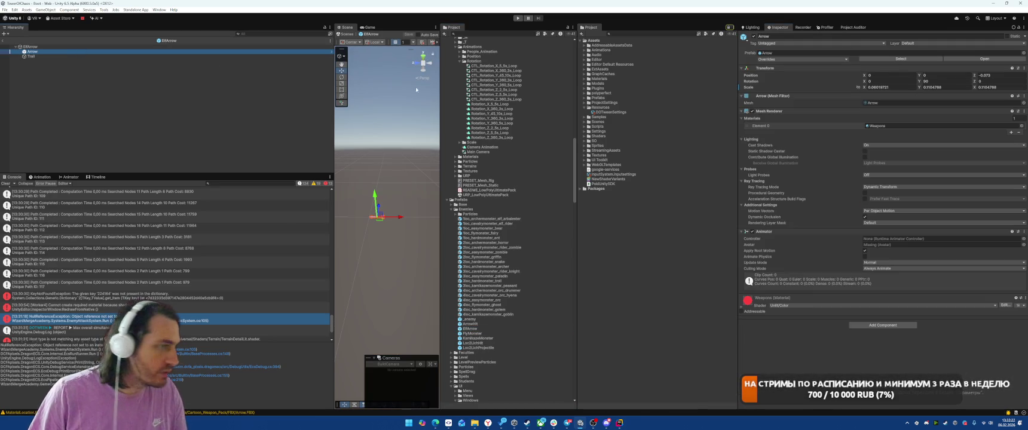
left_click(759, 306)
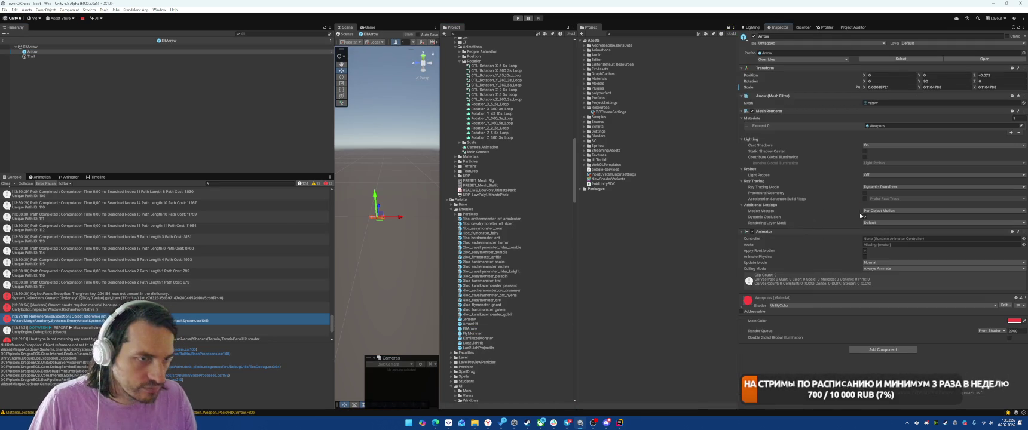
- Set the Arrow renderer to Force No Motion, Cast Shadows Off and Ray Tracing Off
left_click(885, 211)
left_click(889, 218)
left_click(890, 211)
left_click(893, 231)
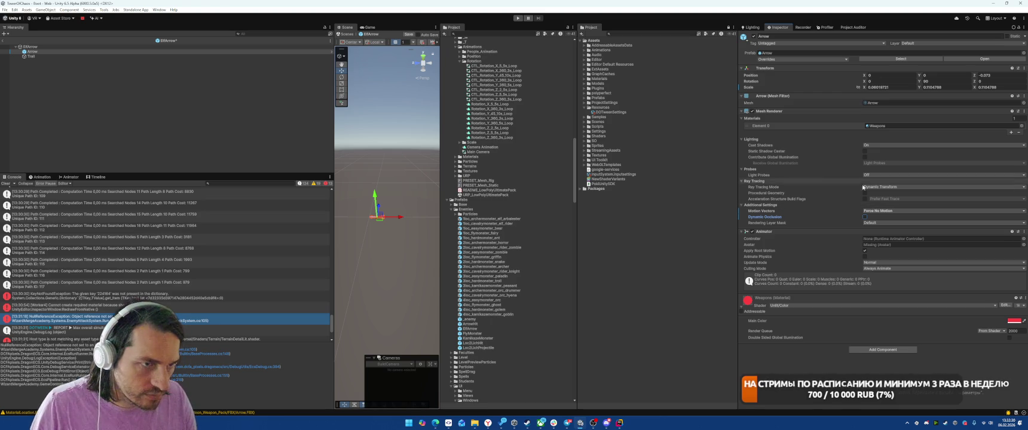
left_click(885, 145)
left_click(878, 150)
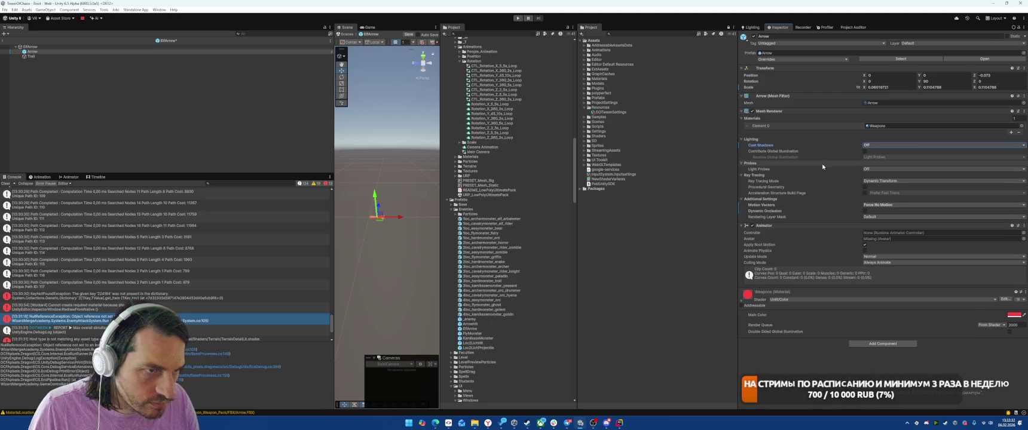
left_click(876, 181)
left_click(877, 188)
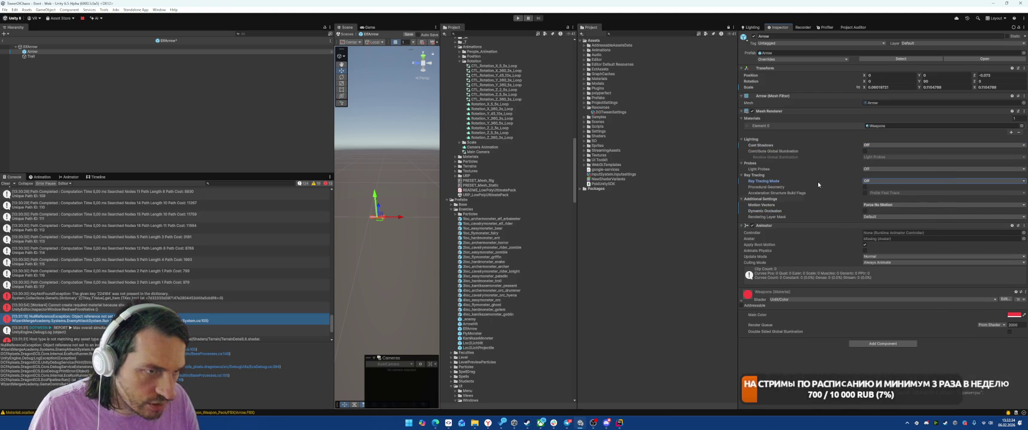
left_click(873, 217)
left_click(820, 218)
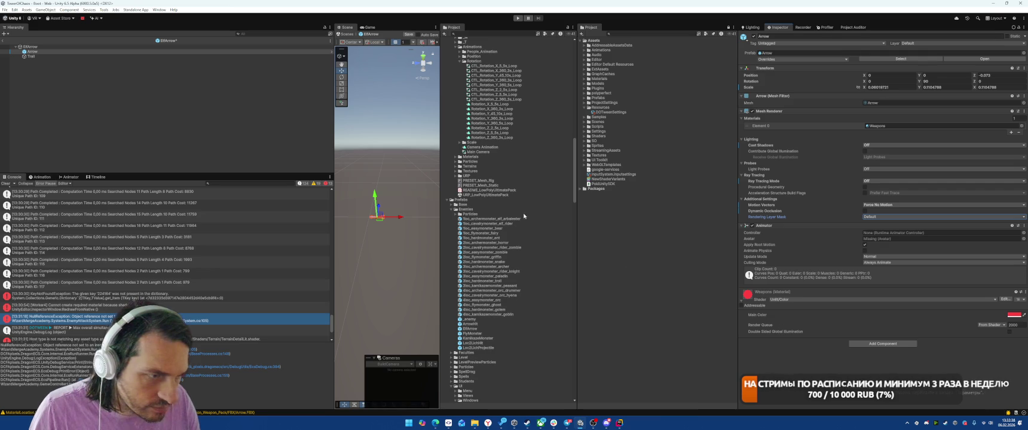
- Remove the Animator component from the ElfArrow prefab's Arrow object
left_click(48, 56)
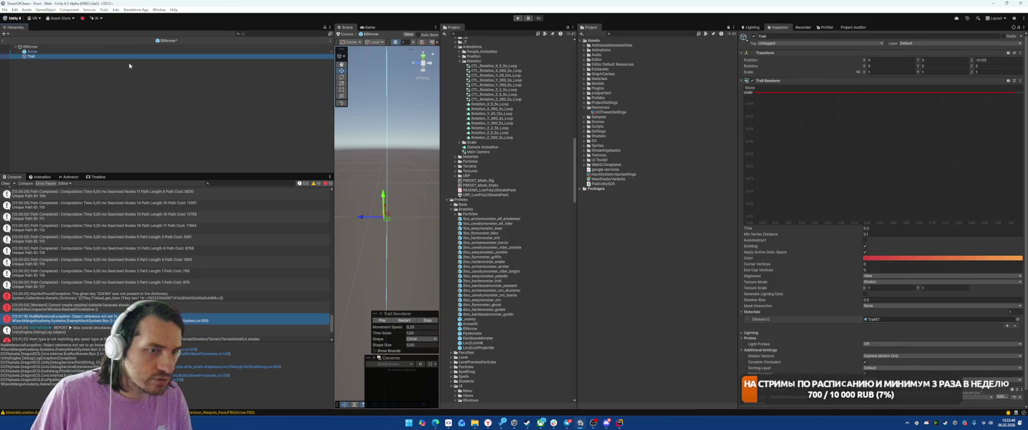
key("Up")
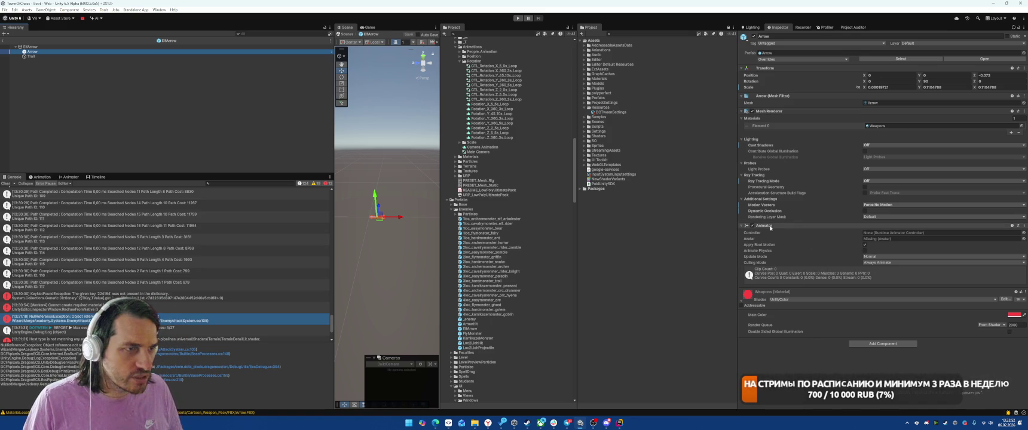
right_click(770, 227)
left_click(807, 240)
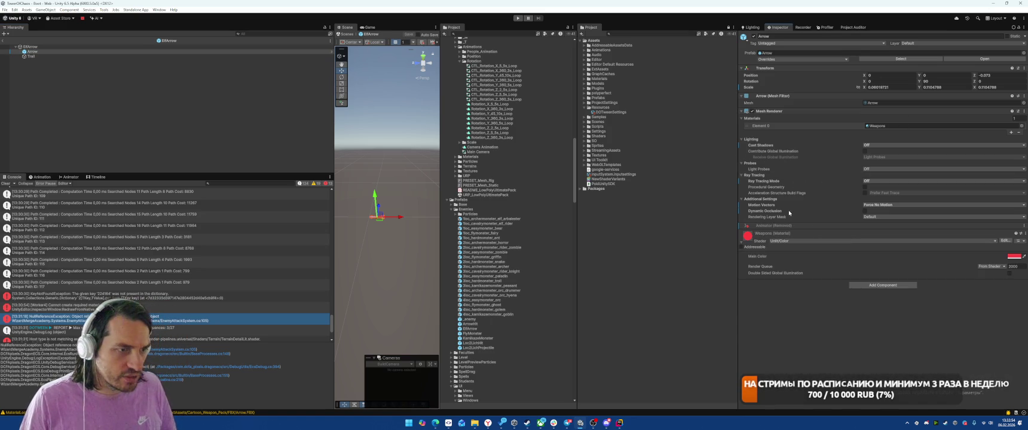
- Review the Arrow's source prefab and its overrides, then reselect the Arrow object
left_click(796, 53)
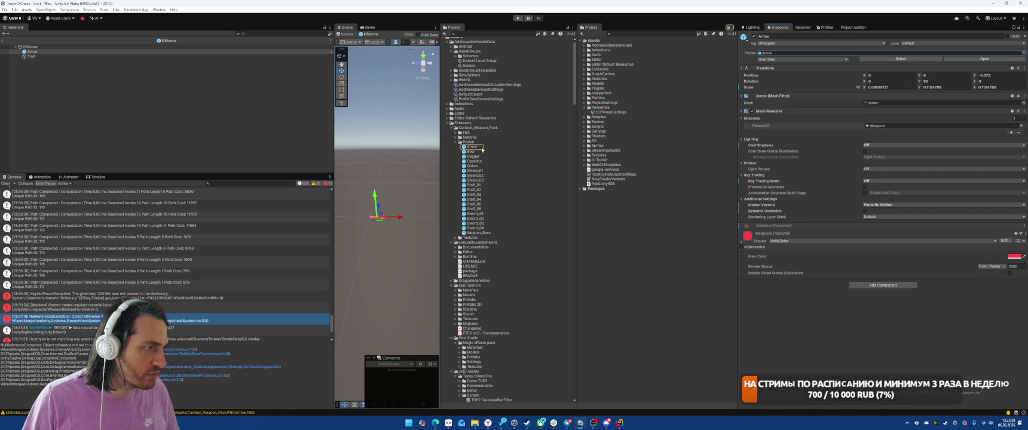
left_click(790, 59)
left_click(749, 64)
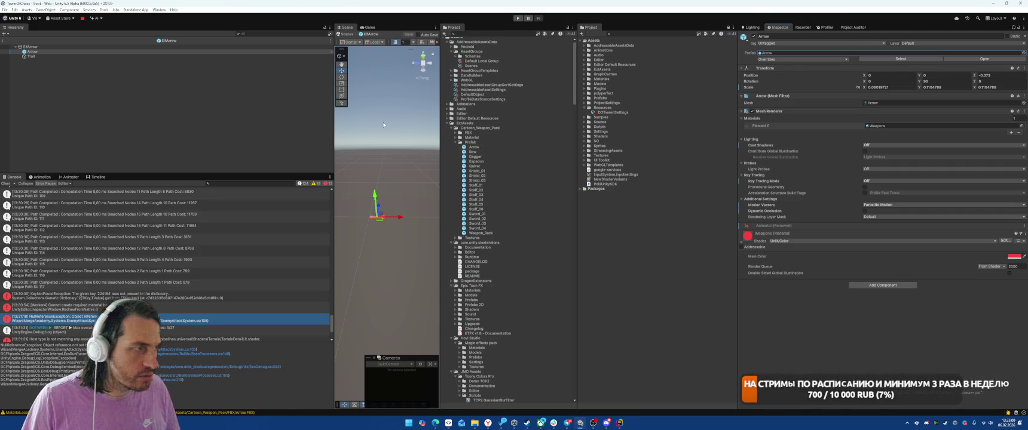
right_click(31, 51)
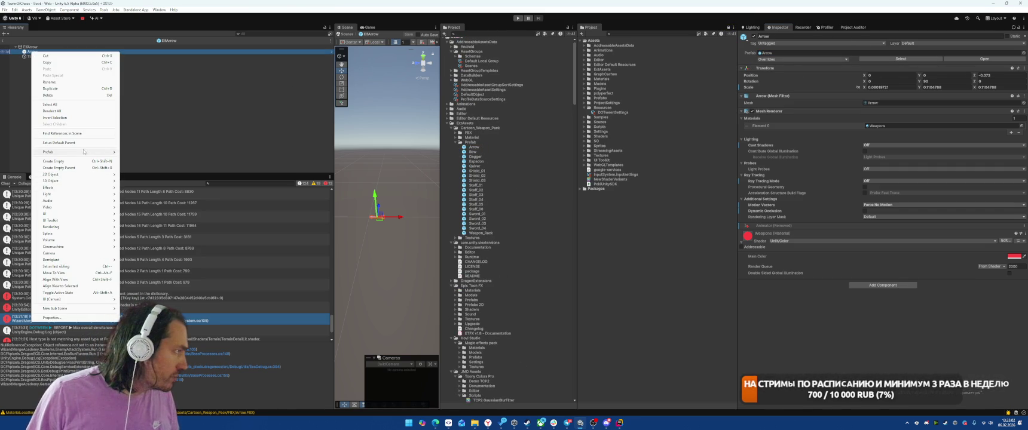
mouse_move(90, 152)
left_click(57, 64)
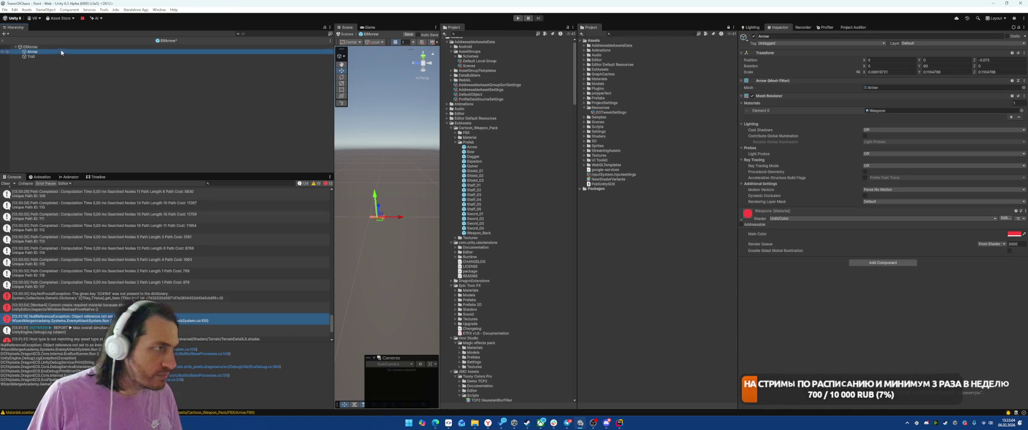
left_click(54, 57)
left_click(52, 52)
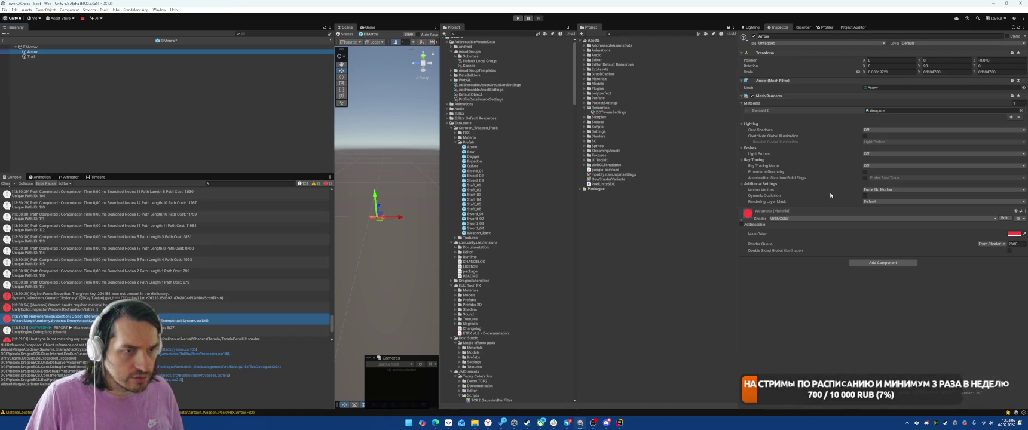
- Set the ElfArrow Trail Renderer's Motion Vectors to Force No Motion
left_click(74, 62)
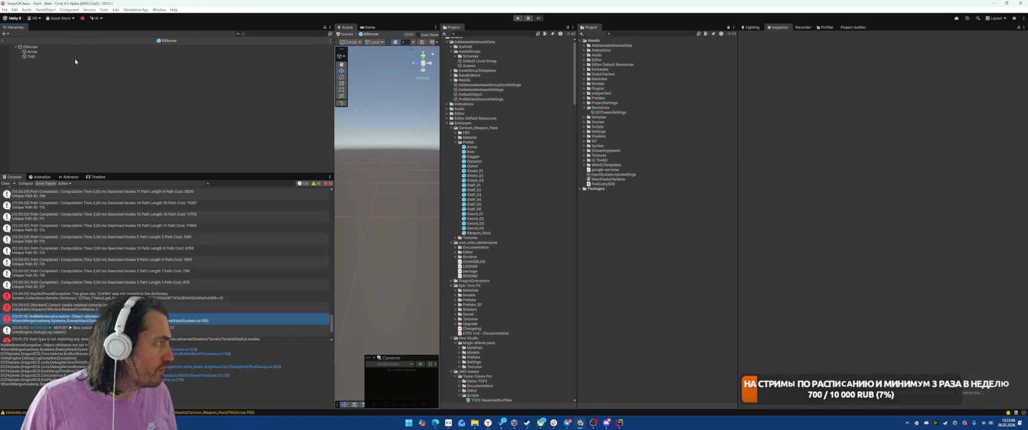
left_click(133, 56)
scroll(812, 257, "down", 2)
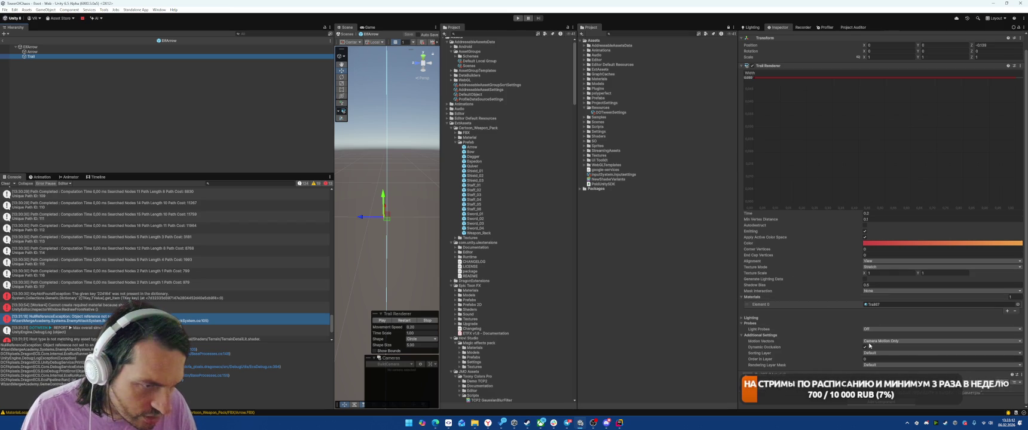
left_click(876, 341)
left_click(886, 361)
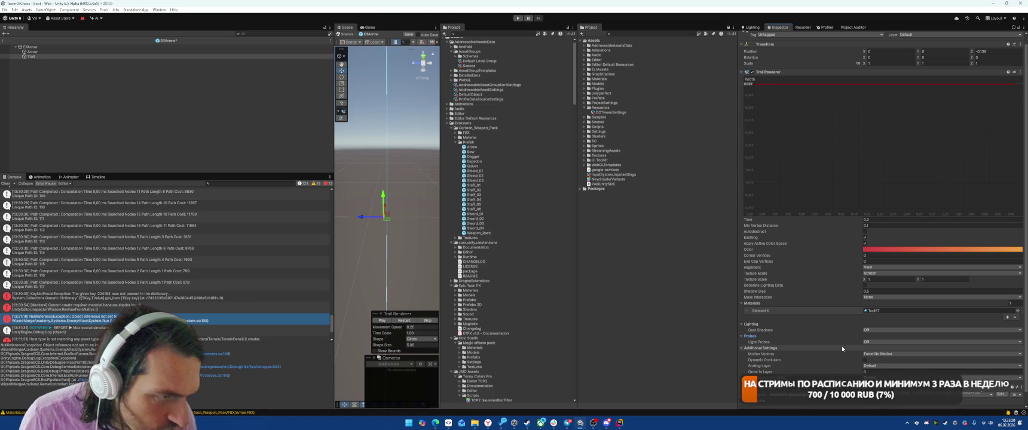
- Start the game in Play mode
scroll(813, 325, "down", 1)
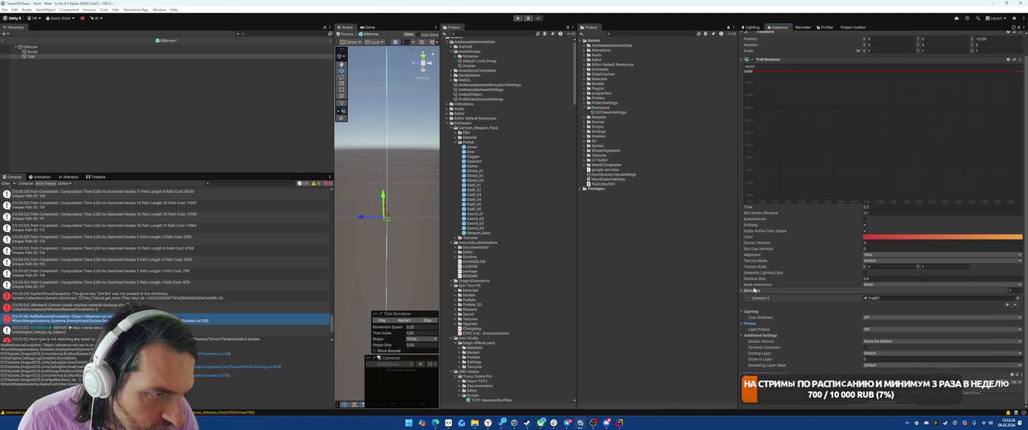
scroll(753, 287, "up", 2)
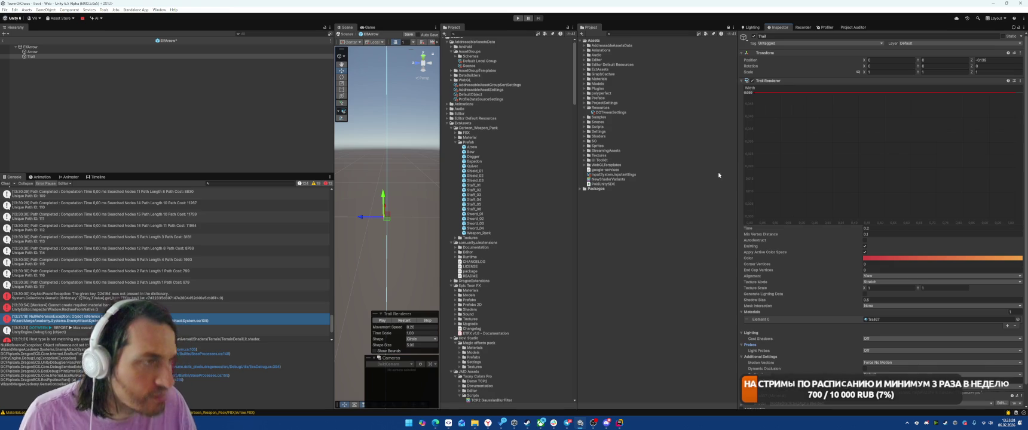
left_click(518, 18)
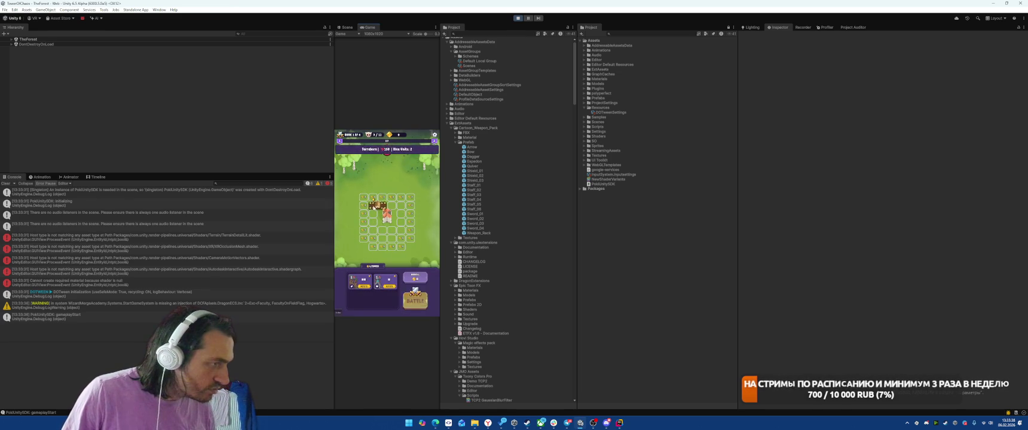
- Drag two unit cards onto the merge board and start the battle
left_click_drag(394, 277, 378, 213)
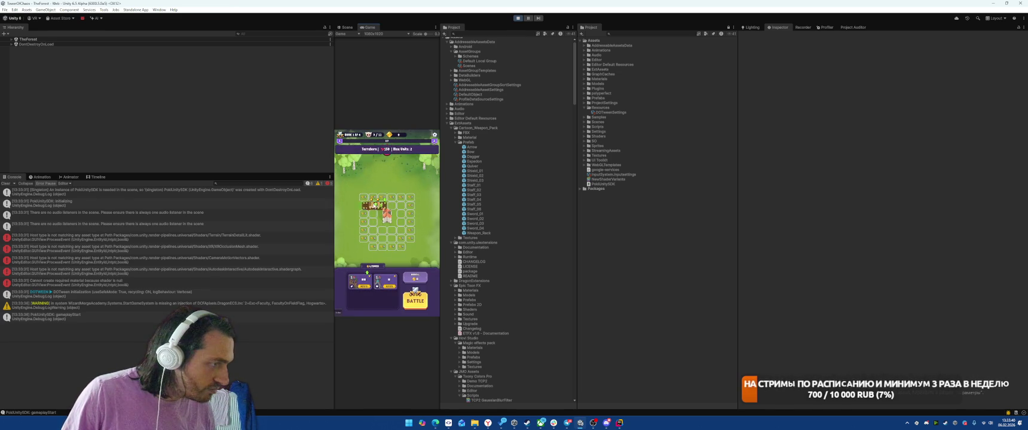
left_click_drag(385, 280, 376, 205)
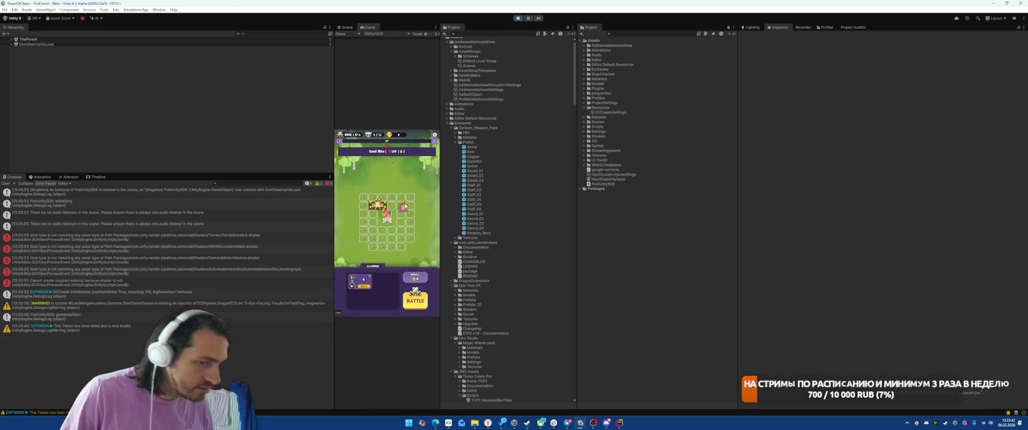
left_click(410, 300)
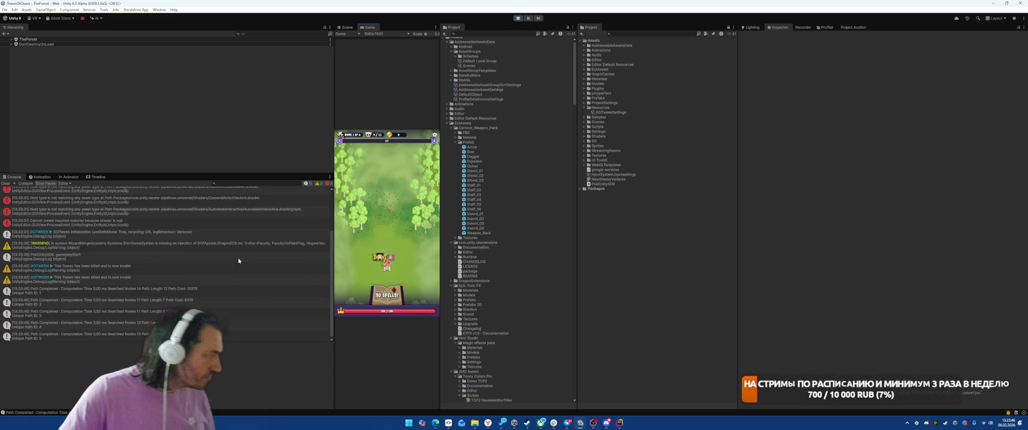
- Inspect the CameraMotionVectors and AutodeskInteractive shader errors in the Console
scroll(229, 247, "up", 2)
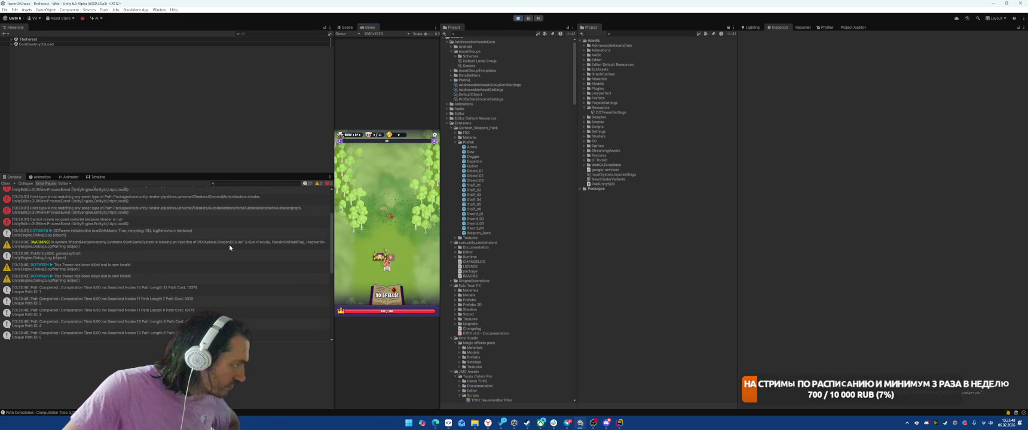
scroll(229, 247, "up", 2)
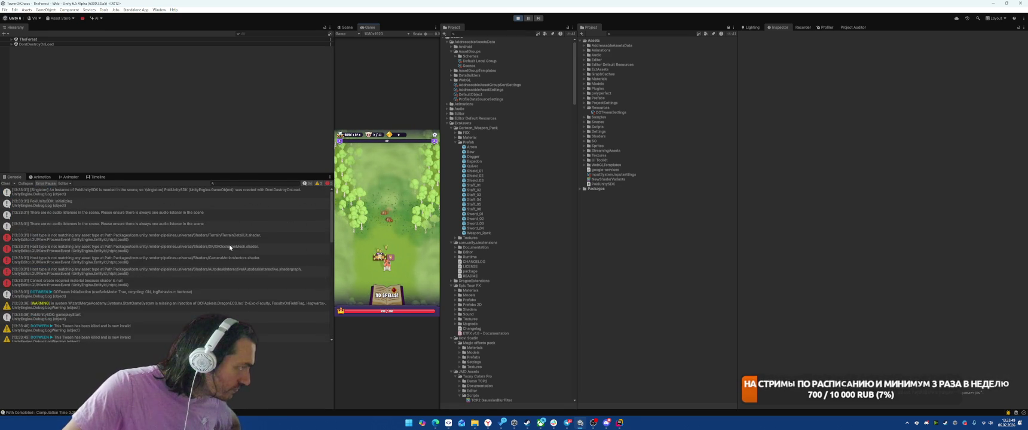
left_click(146, 237)
key("Down")
key("Down")
left_click(133, 272)
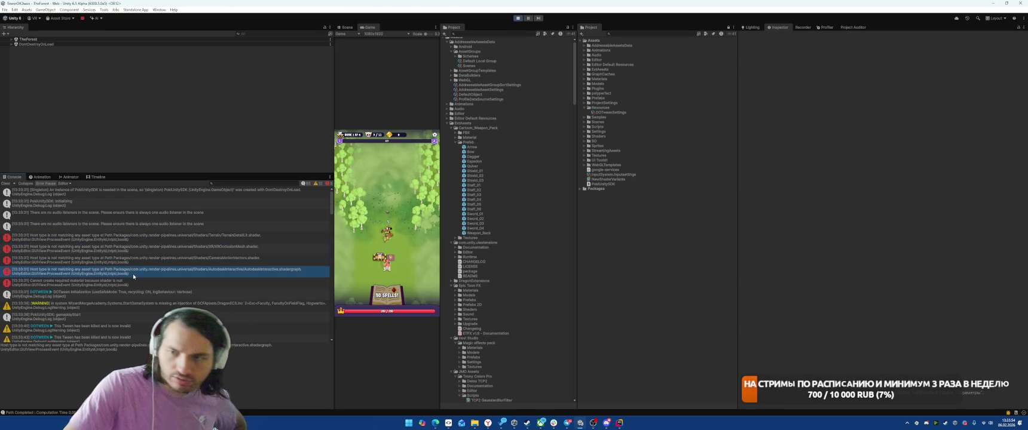
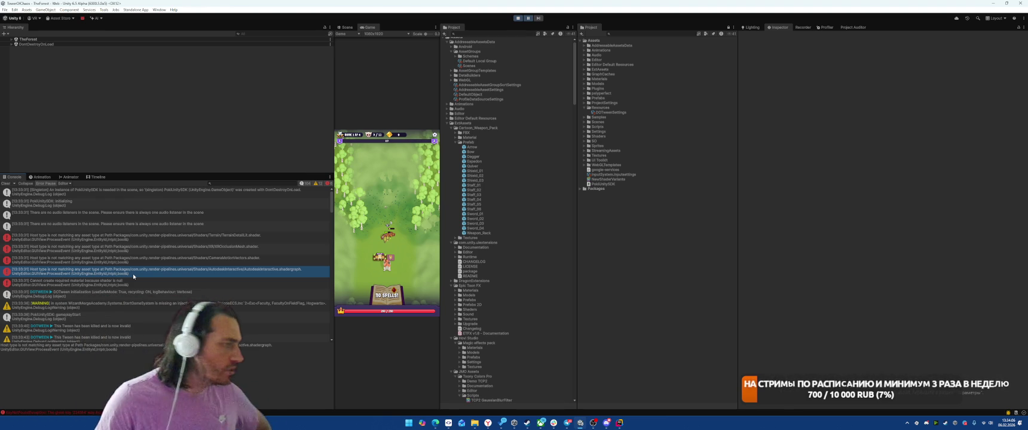
- Review the KeyNotFoundException stack trace in the Console and advance the paused game one frame
scroll(137, 300, "down", 5)
scroll(136, 300, "down", 15)
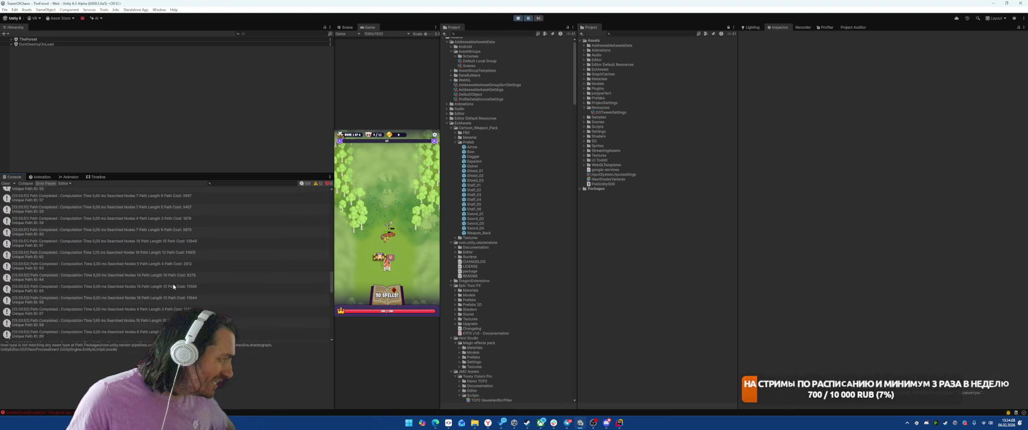
left_click(119, 336)
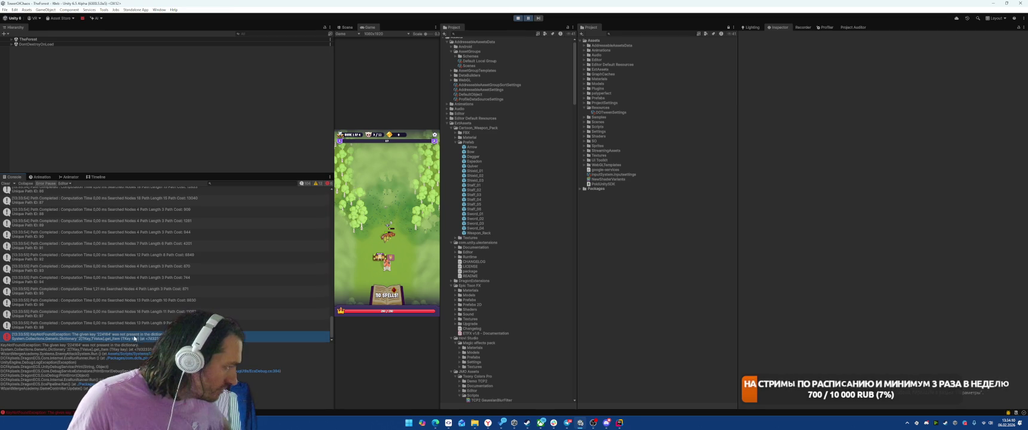
left_click(529, 18)
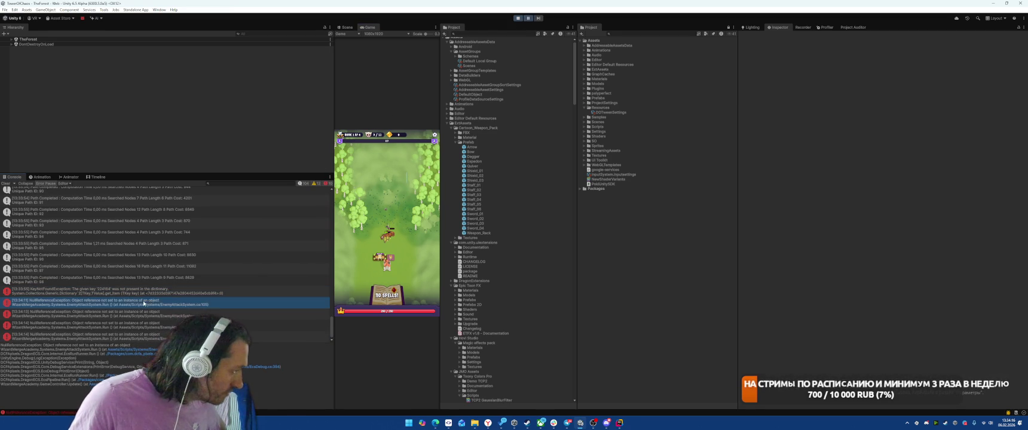
- Select the NullReferenceException entries and open EnemyAttackSystem line 105 in Rider
left_click(143, 315)
left_click(152, 308)
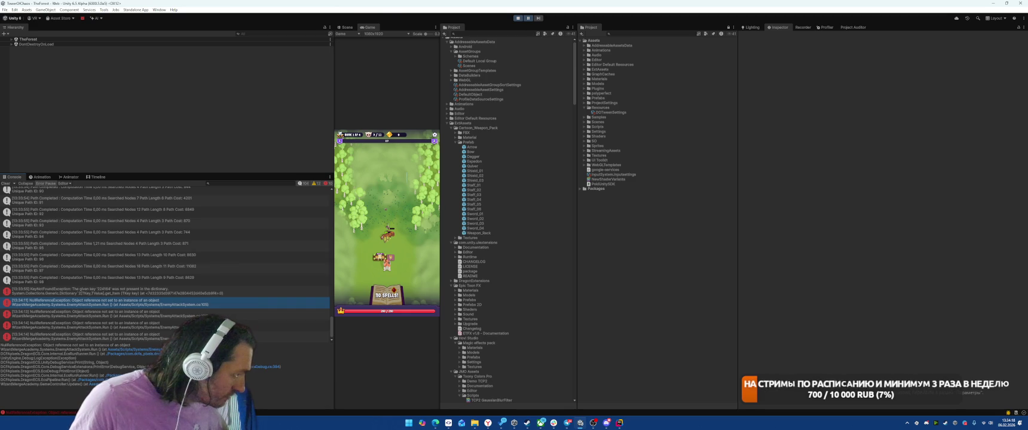
double_click(152, 306)
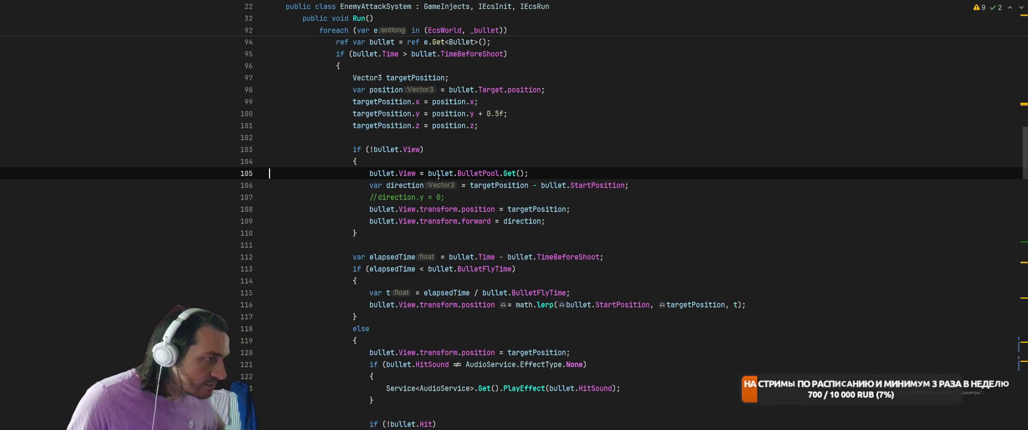
- Scroll up through EnemyAttackSystem.Run's bullet-flight code, then return to Unity
scroll(438, 175, "up", 3)
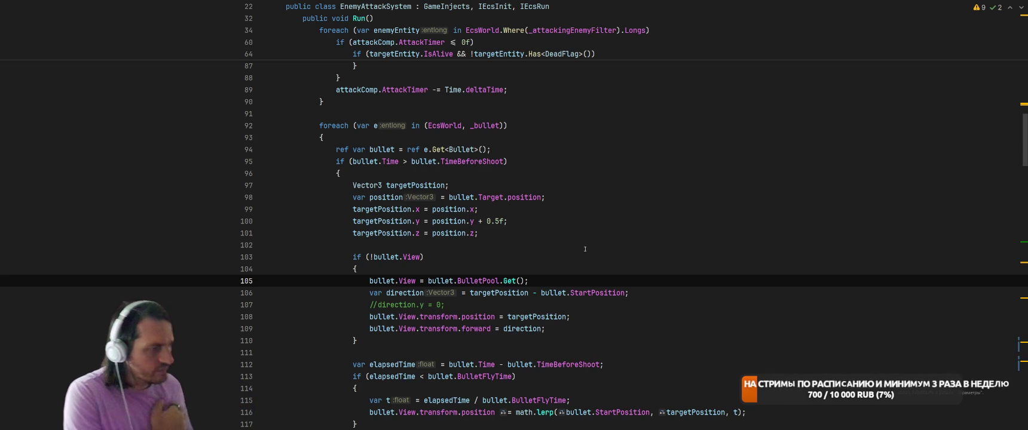
key("alt+Tab")
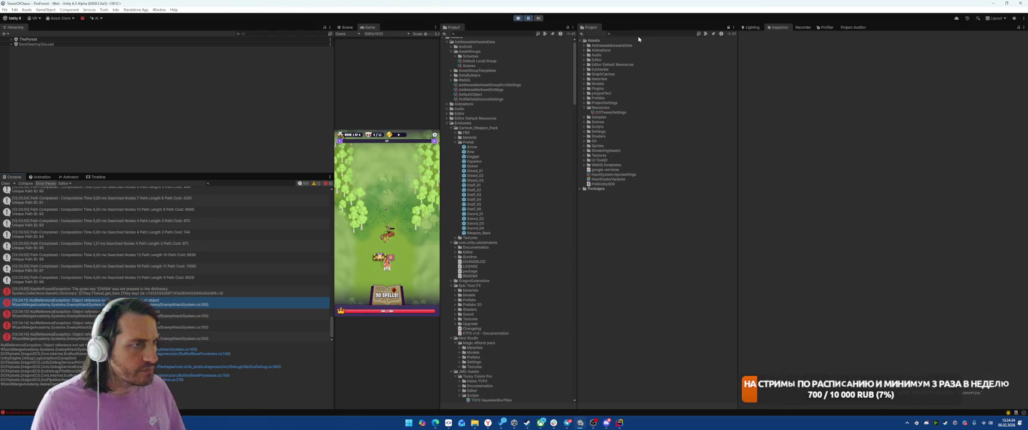
- Search the Project for 'owoc', inspect the elf arbalester prefab and its ElfArrow bullet in Debug mode
type("ow")
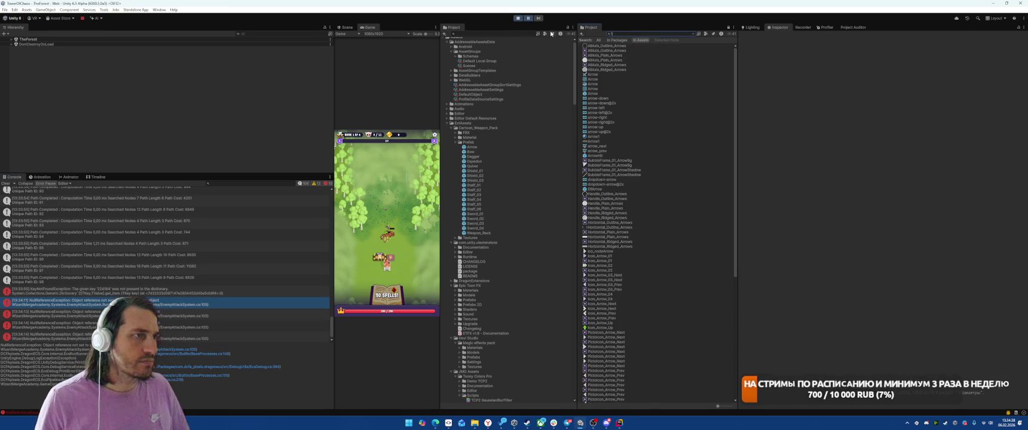
type("oc")
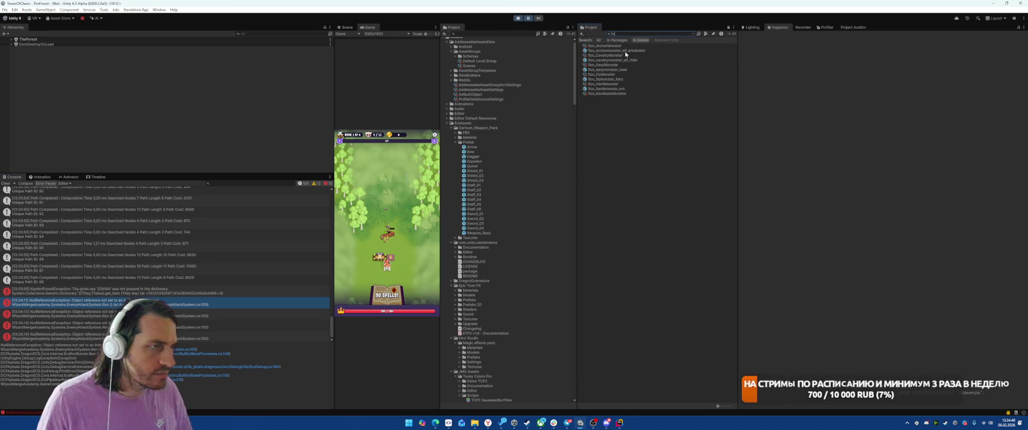
left_click(624, 50)
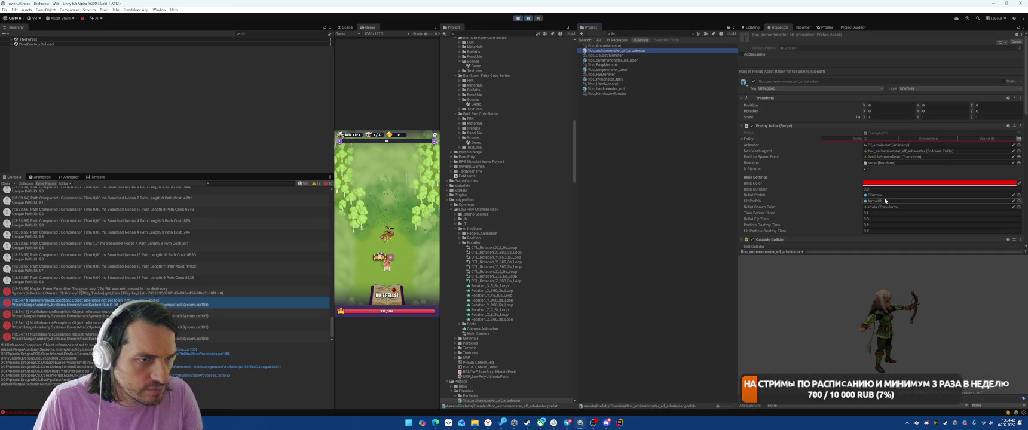
left_click(876, 195)
left_click(471, 364)
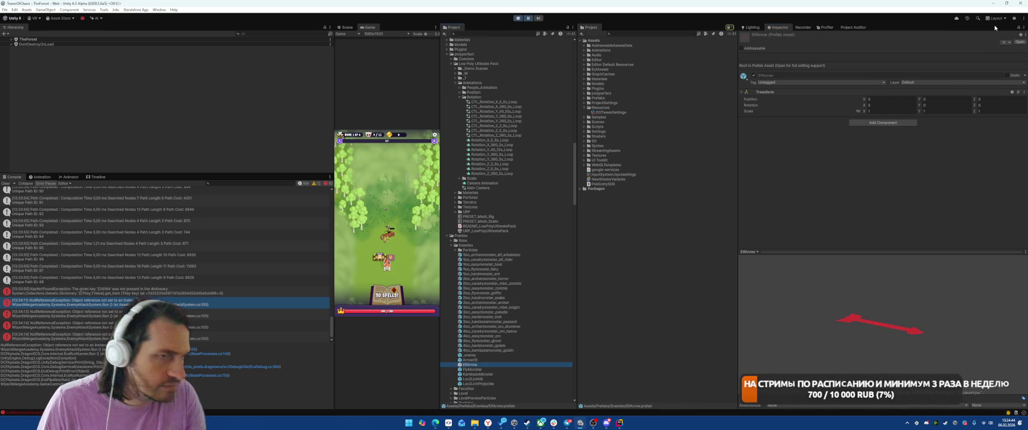
left_click(1024, 27)
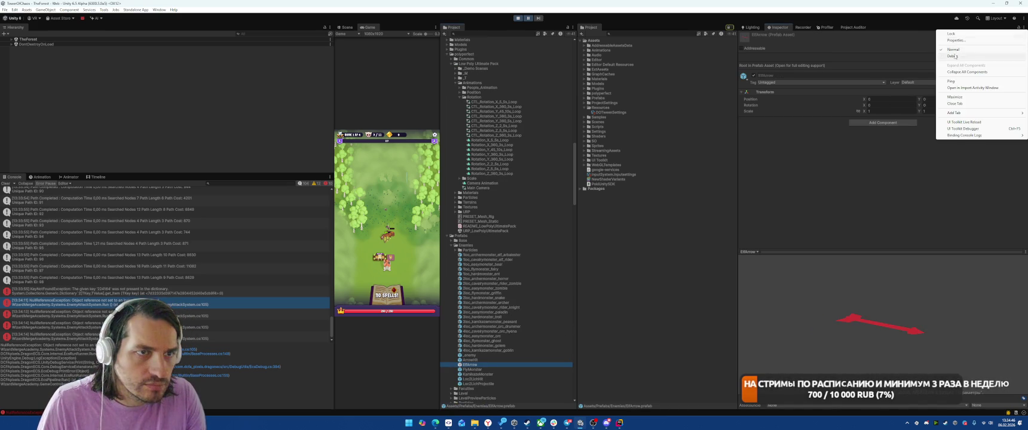
left_click(980, 54)
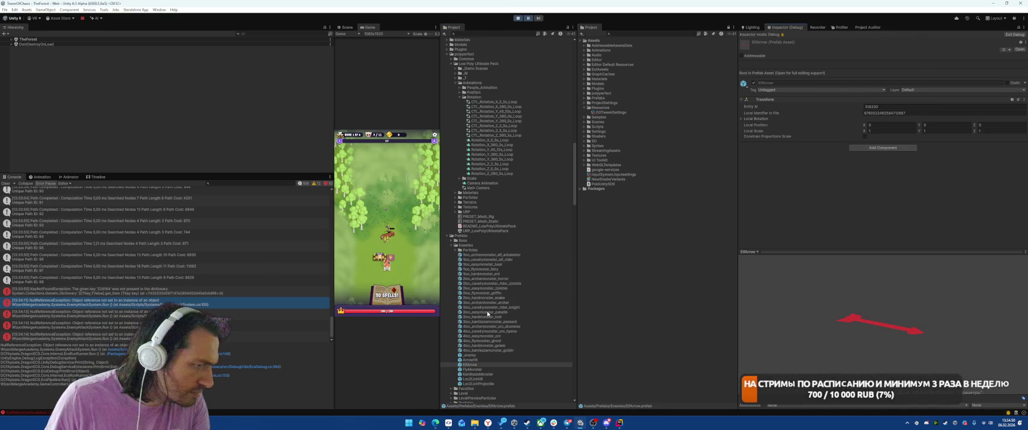
- Compare ElfArrow against ArrowHit, then open the KeyNotFoundException's source line 75 in Rider
left_click(472, 359)
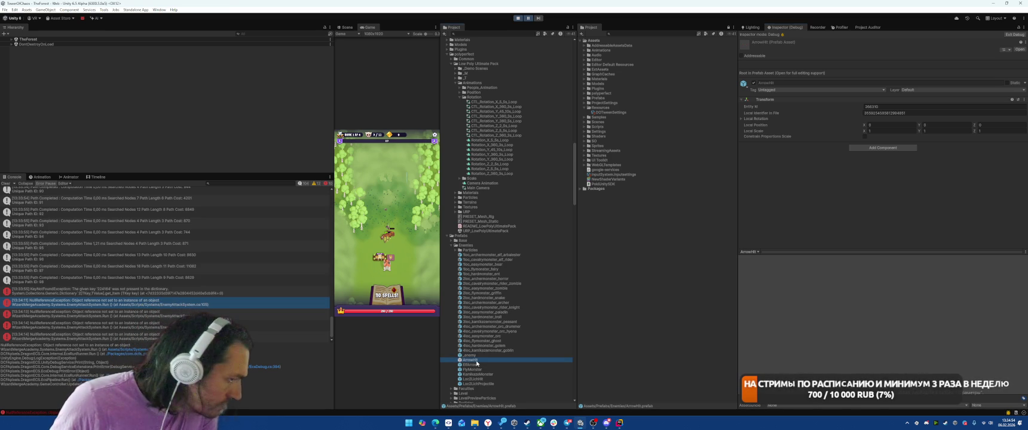
left_click(473, 365)
left_click(476, 361)
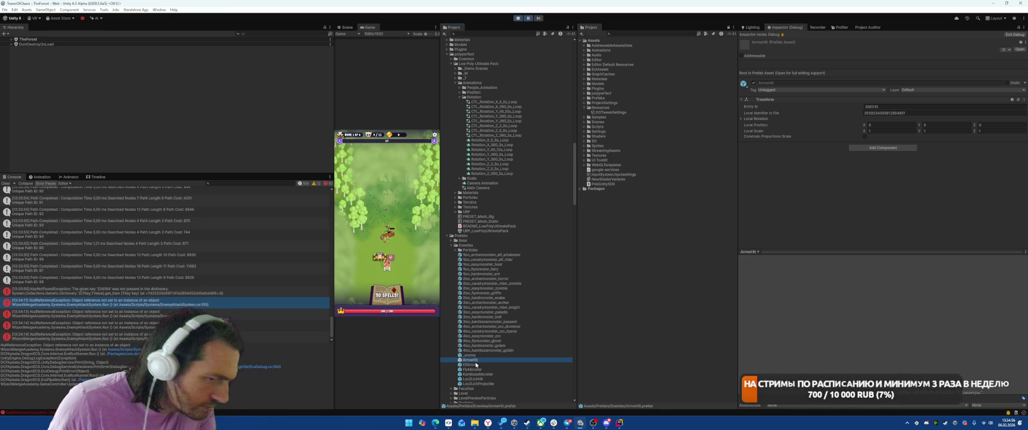
left_click(476, 365)
left_click(479, 361)
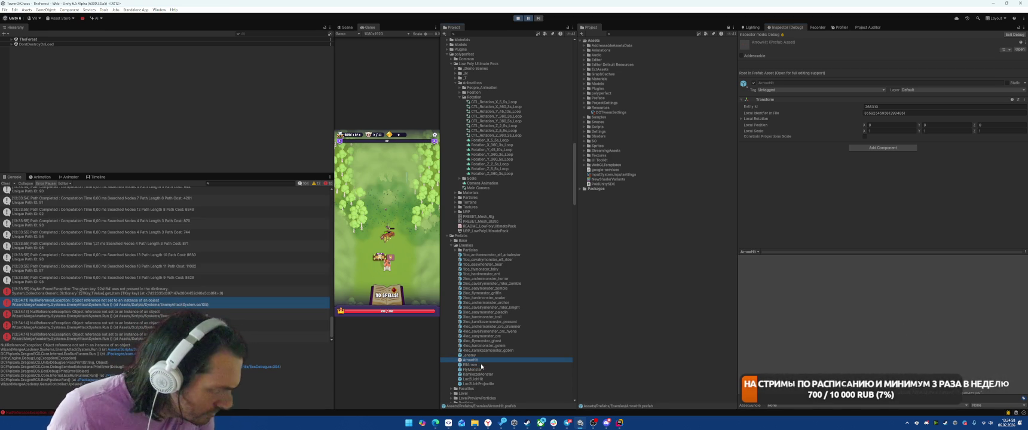
left_click(180, 291)
double_click(180, 290)
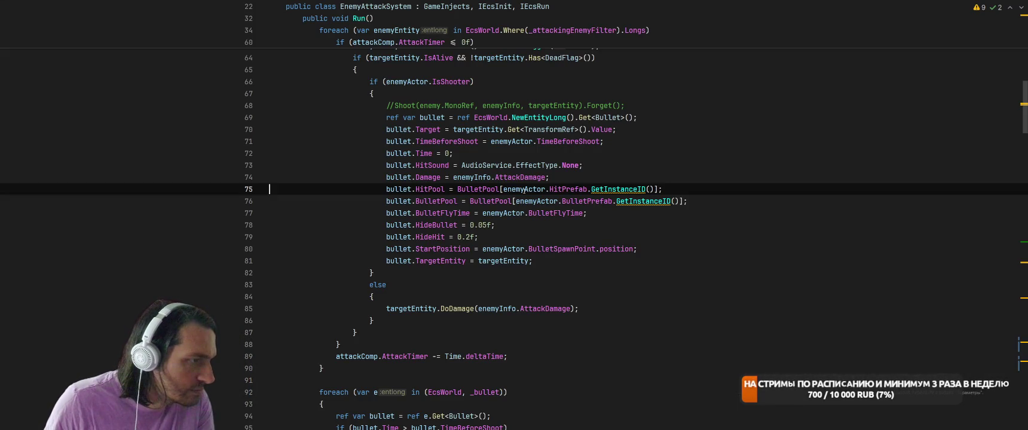
- Highlight enemyActor and HitPrefab usages on line 75 and go to the bullet target assignment on line 70
left_click(528, 189)
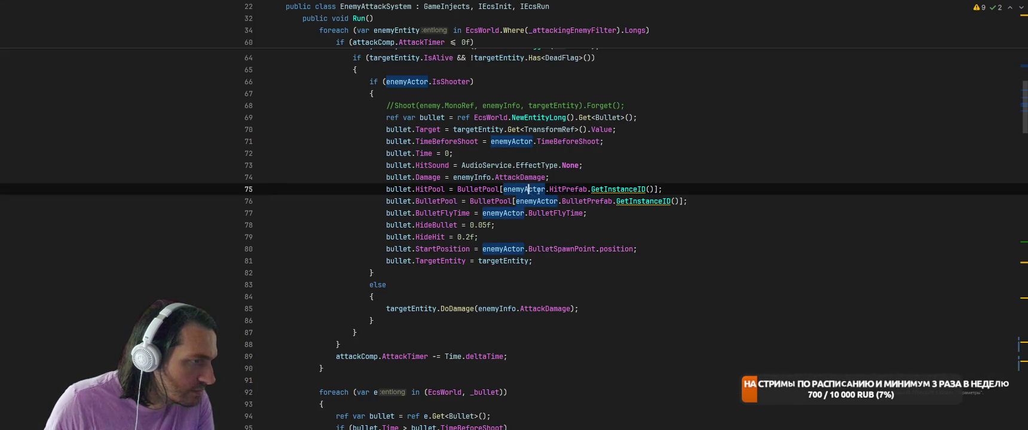
left_click(562, 189)
scroll(697, 150, "up", 4)
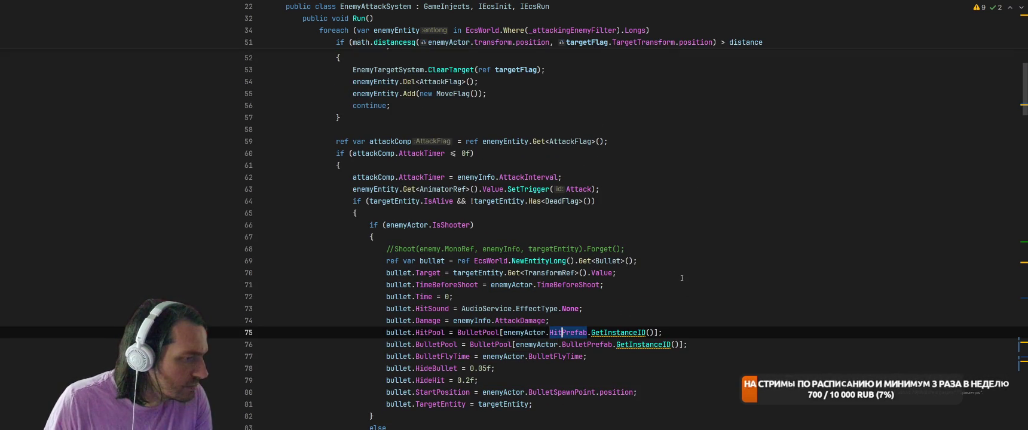
scroll(682, 278, "down", 1)
left_click(701, 232)
- Filter the Hierarchy by 'r', step through the elf arbalester and fairy clones, then stop Play mode
key("alt+Tab")
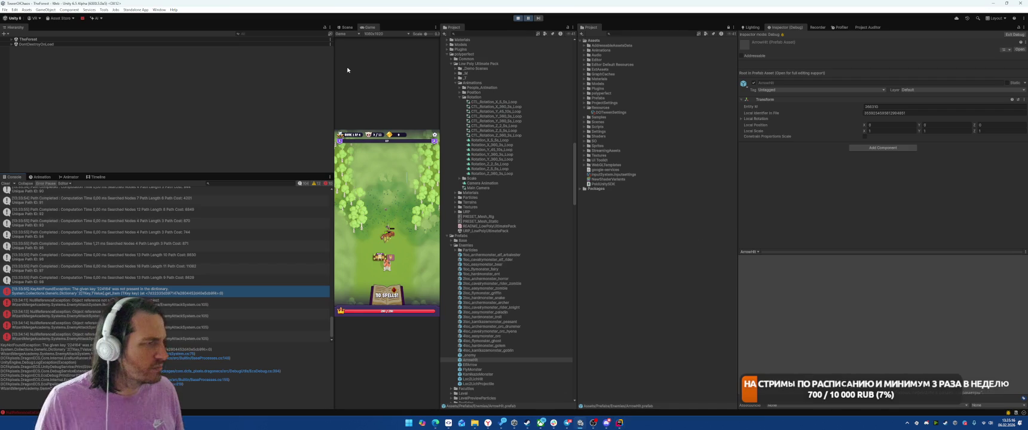
left_click(276, 33)
type("r")
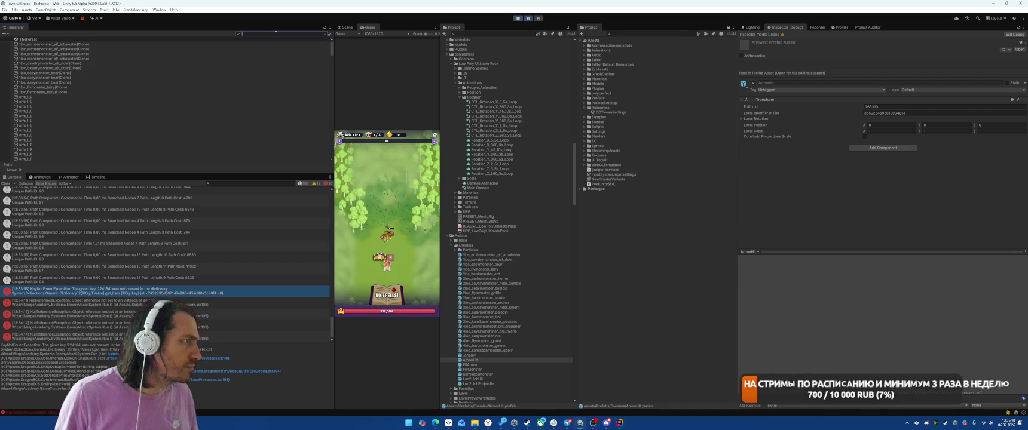
left_click(125, 58)
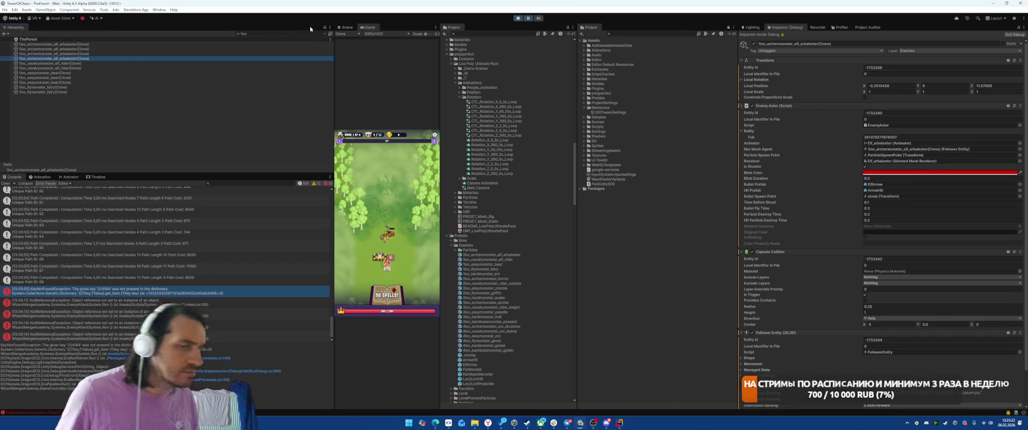
key("Up")
key("Up")
key("Up")
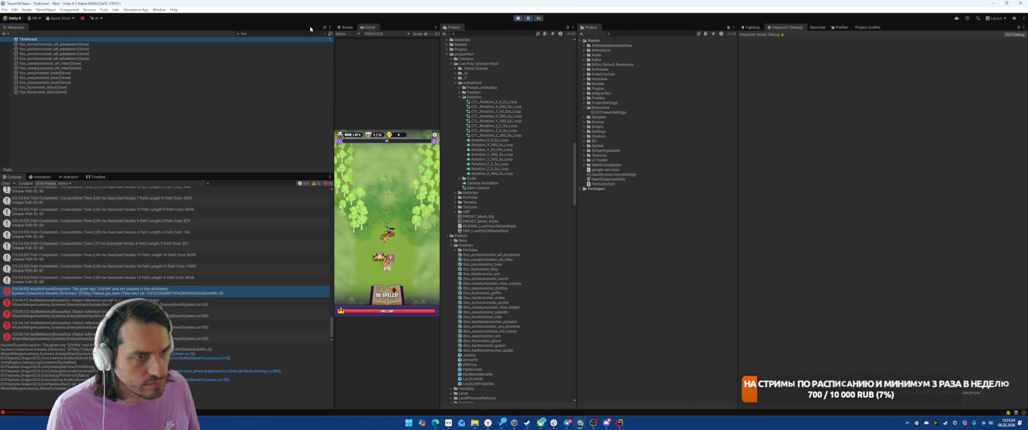
key("Down")
key("Down")
key("Down")
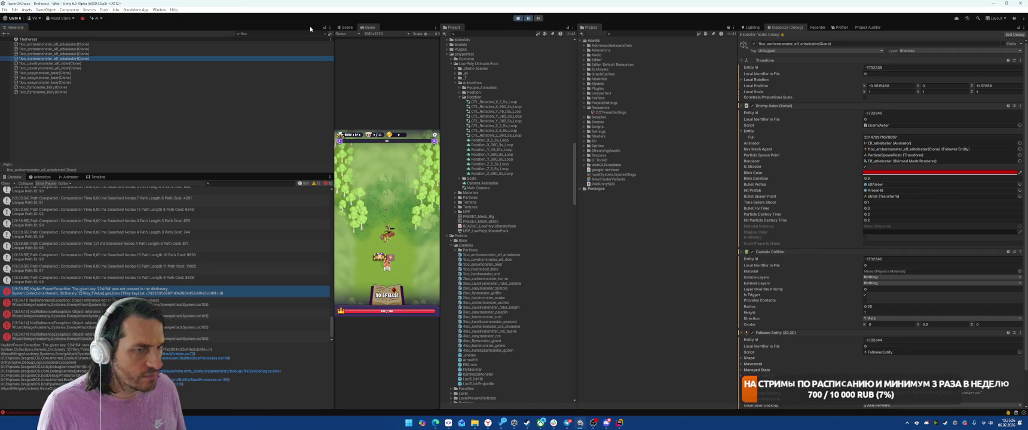
key("Down")
key("Down")
key("Down")
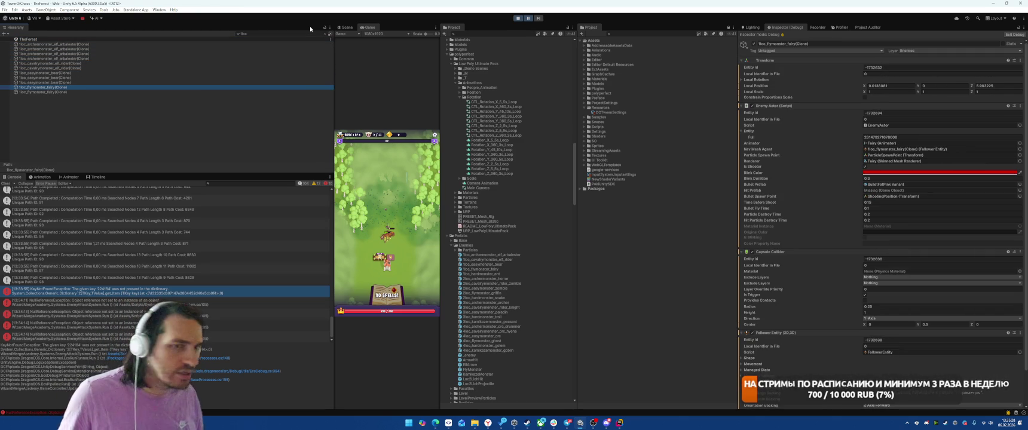
key("Down")
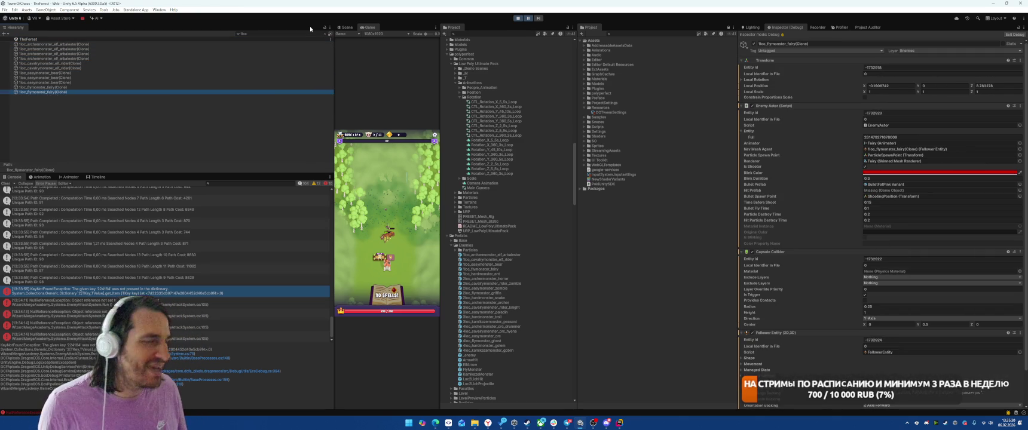
key("Up")
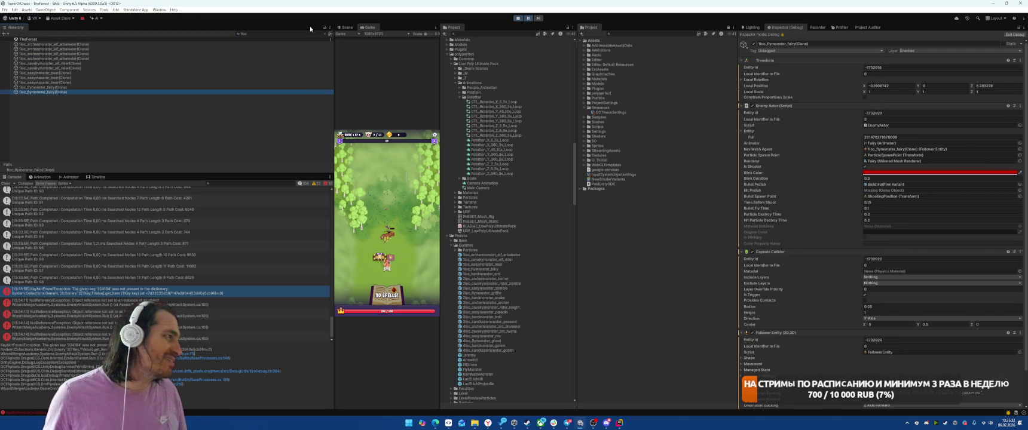
key("Down")
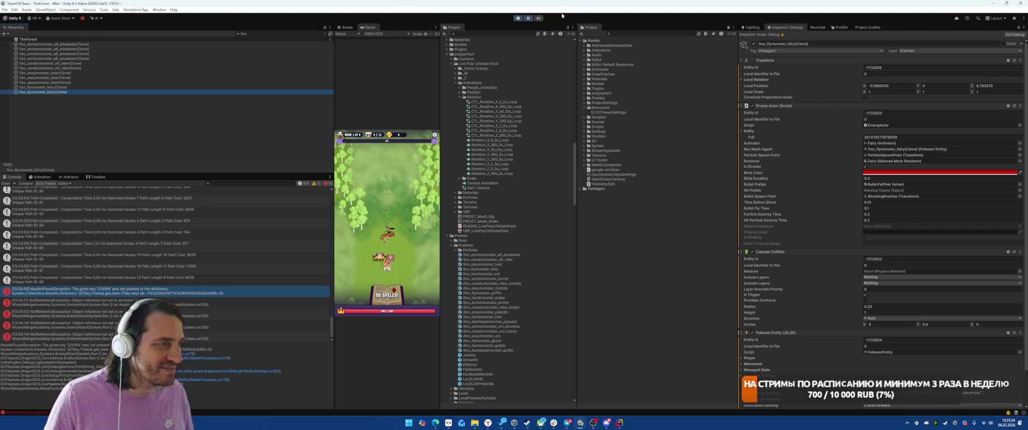
key("ctrl+p")
- In SmartGit, review the diffs of BulletImpactGlassDemo.prefab and VFX Library.meta
left_click(474, 424)
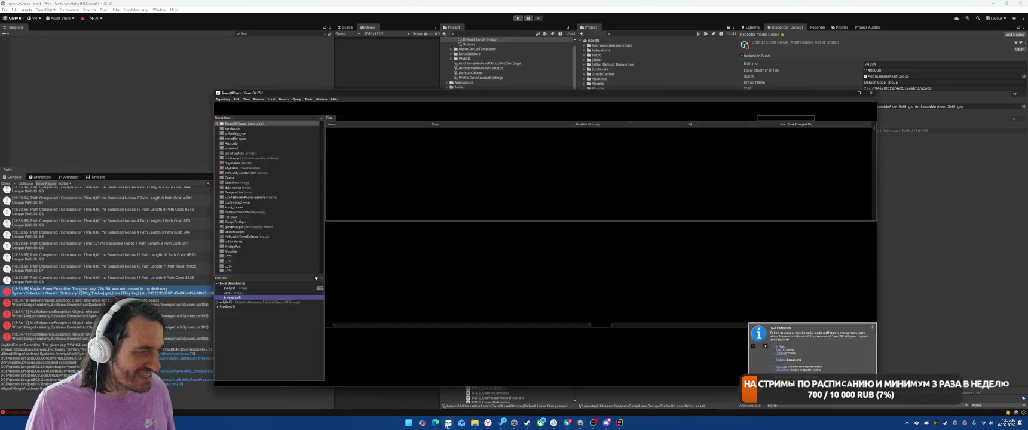
scroll(597, 119, "down", 1)
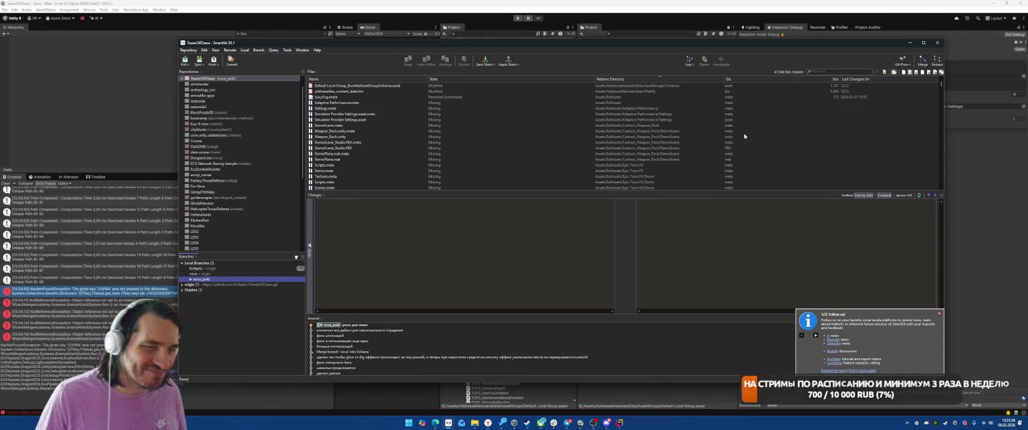
scroll(711, 141, "down", 10)
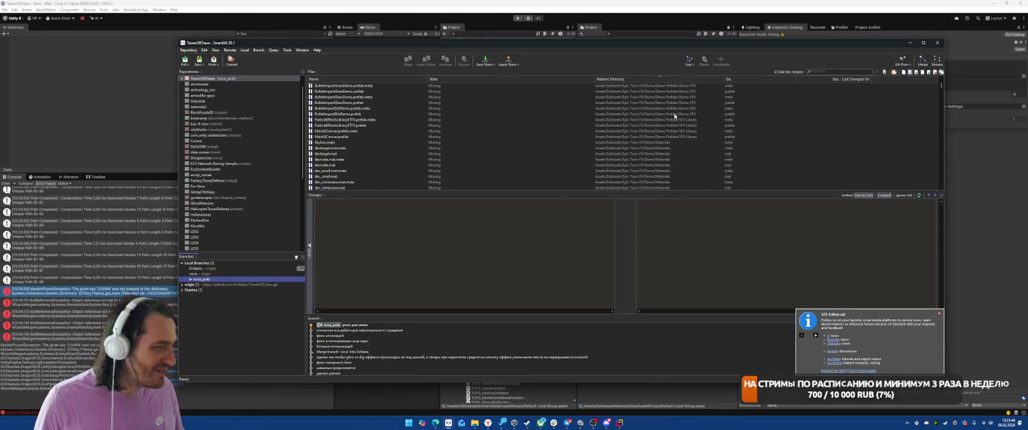
scroll(679, 125, "down", 5)
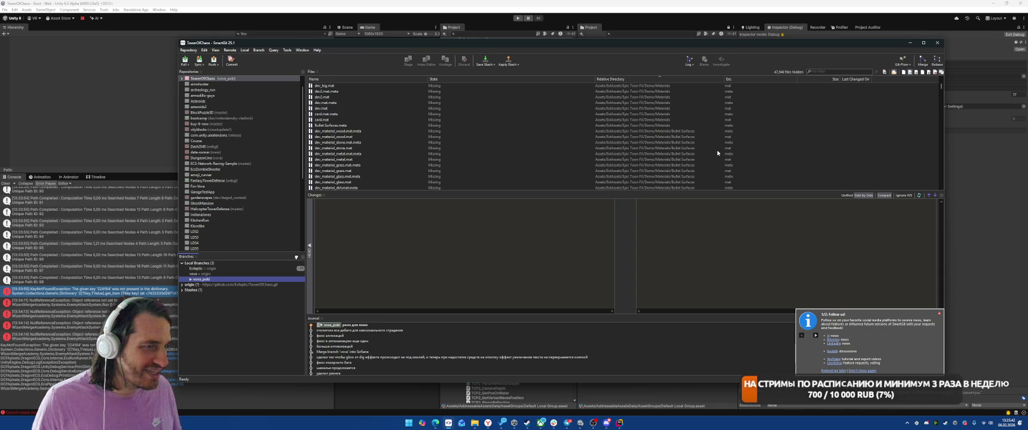
scroll(716, 152, "up", 5)
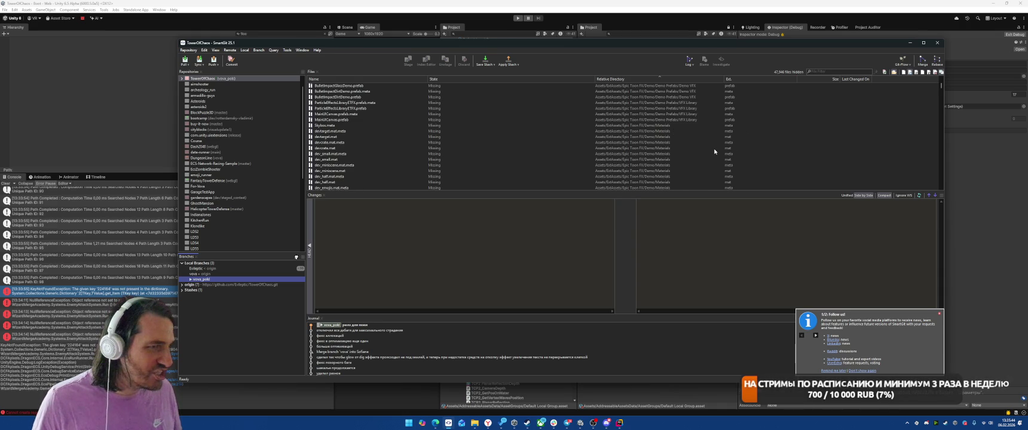
left_click(766, 86)
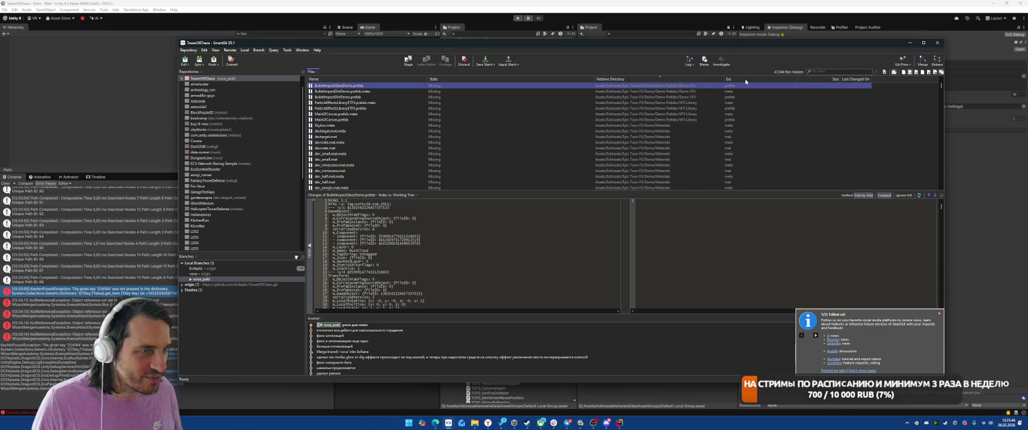
scroll(556, 125, "up", 4)
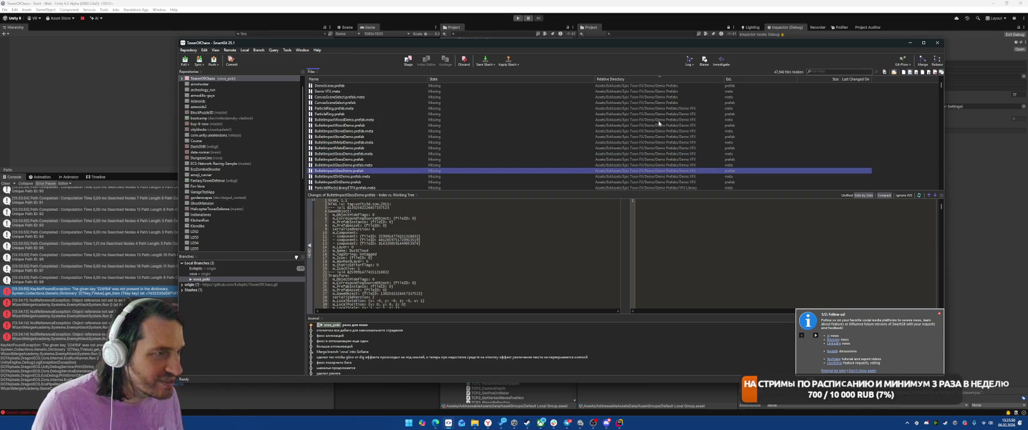
scroll(658, 123, "up", 5)
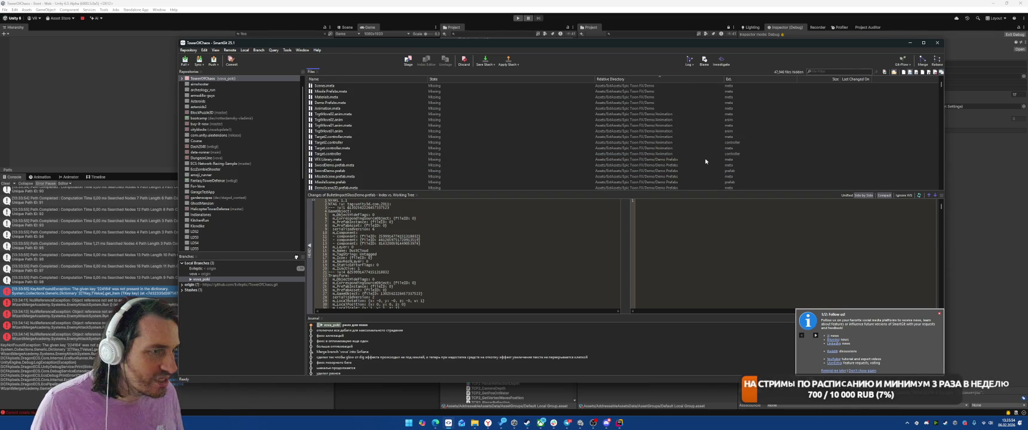
left_click(706, 161)
scroll(705, 160, "down", 3)
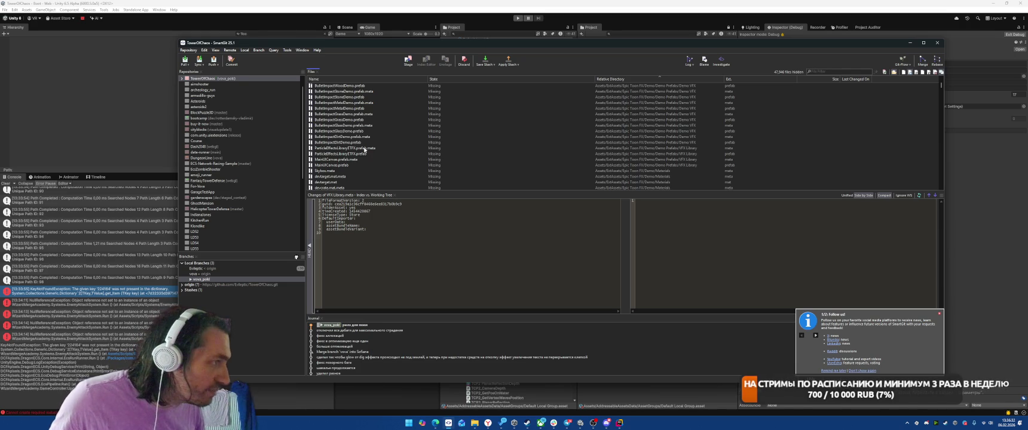
- Discard the deletion of BulletImpactGrassDemo.prefab and its .meta, then return to Unity
left_click(365, 114)
left_click(359, 119, "shift")
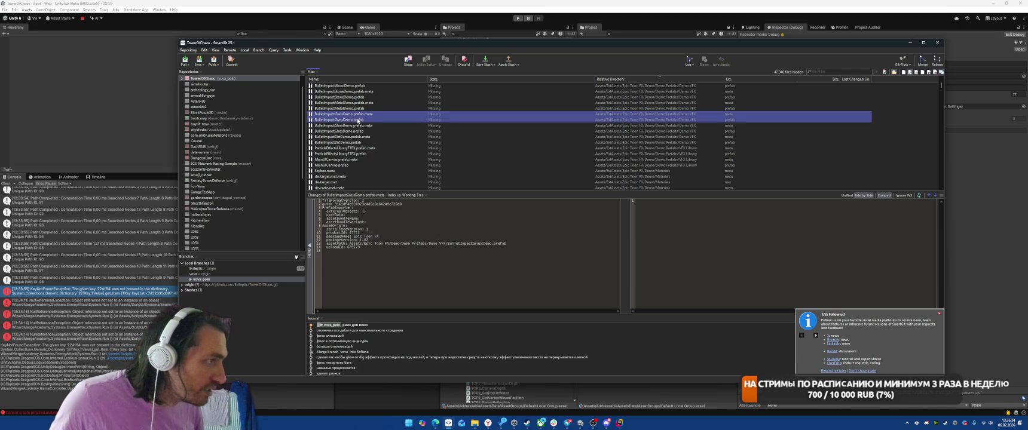
right_click(358, 119)
mouse_move(409, 211)
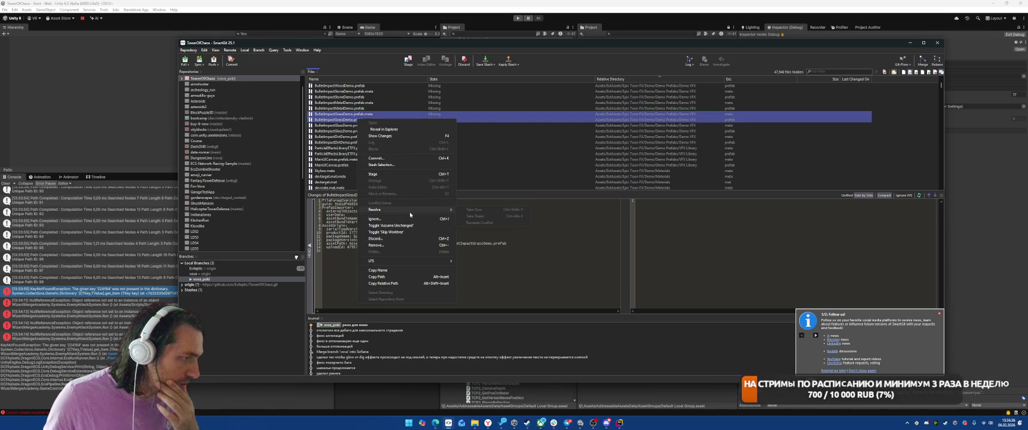
left_click(382, 238)
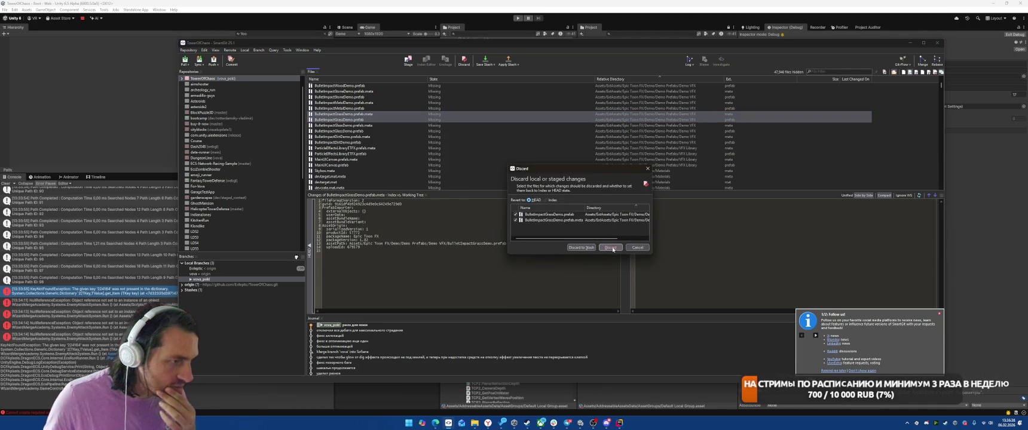
left_click(610, 247)
key("alt+Tab")
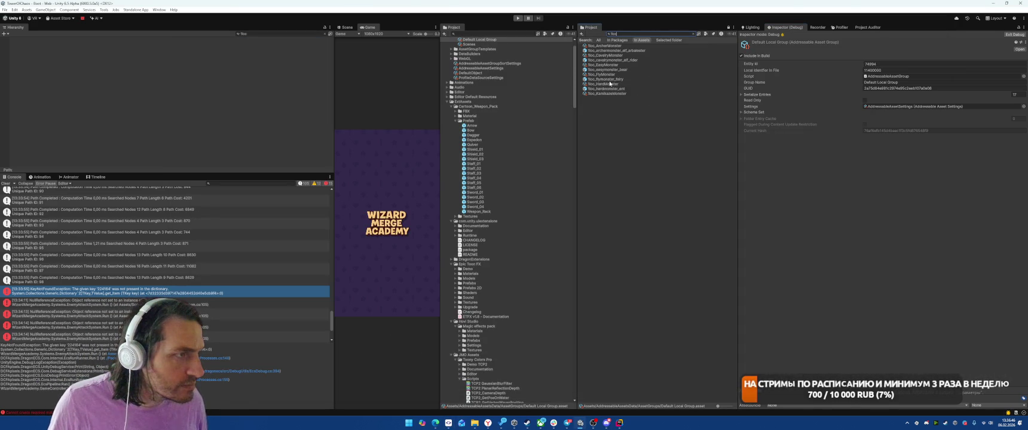
- Clear the Hierarchy search and open the BulletImpactGrassDemo prefab from the Project window
left_click(611, 79)
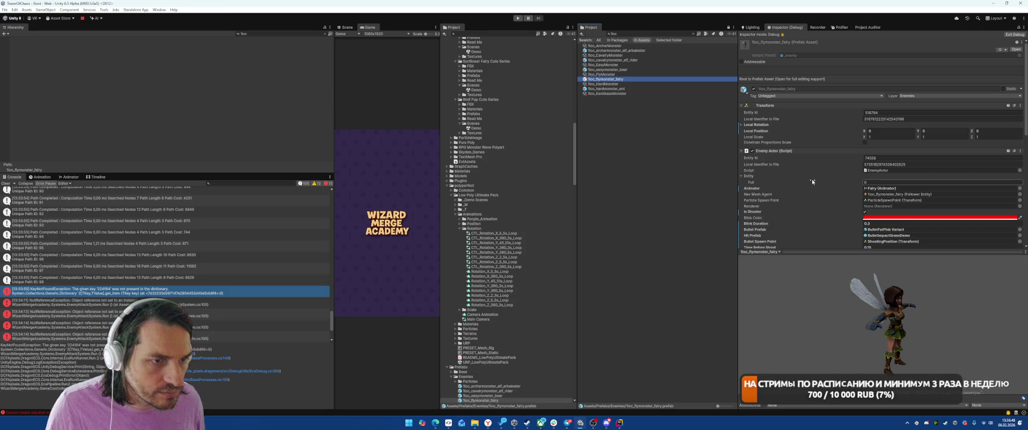
scroll(812, 181, "down", 3)
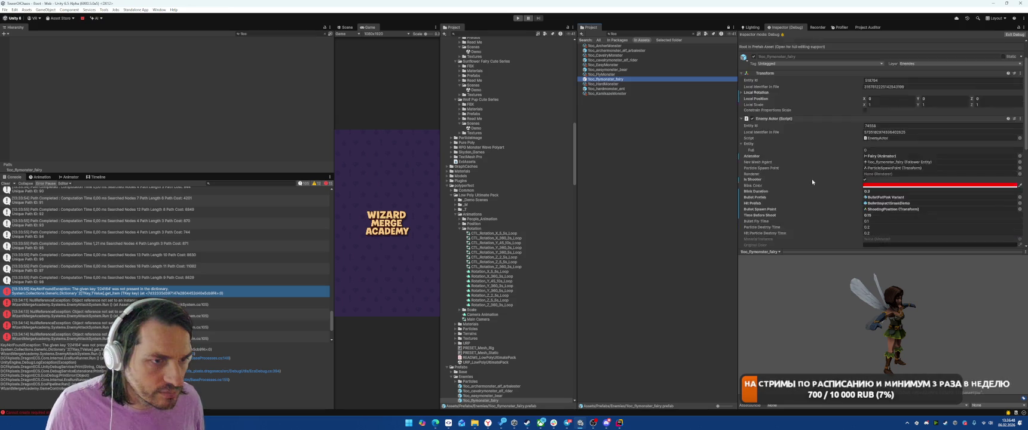
left_click(323, 34)
left_click(896, 187)
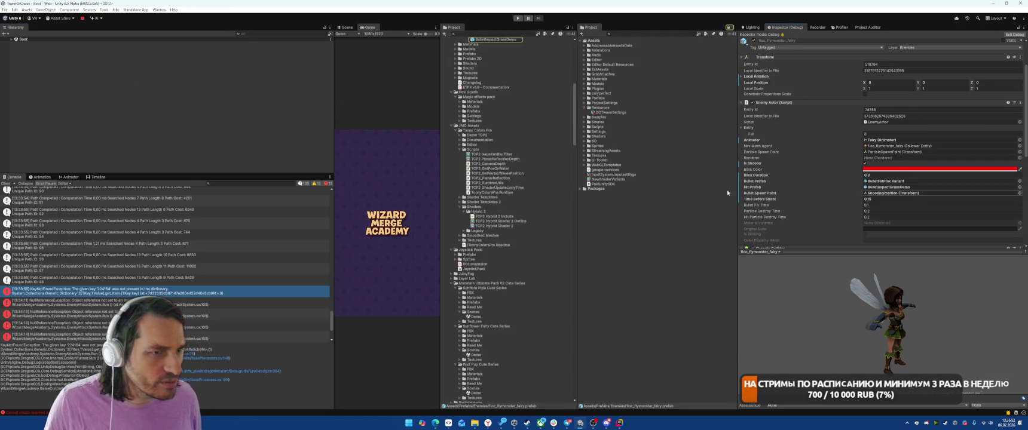
left_click(487, 93)
double_click(487, 94)
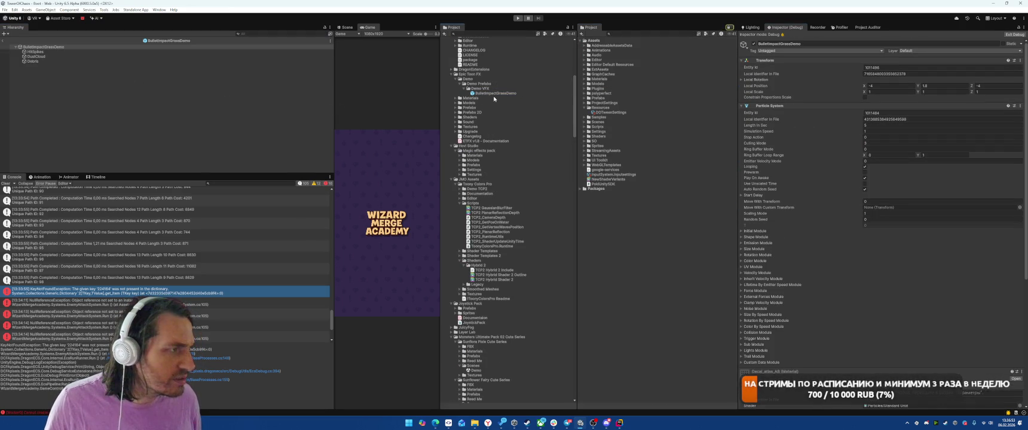
- Select the HitSpikes child and switch the Inspector from Debug to Normal mode
left_click(65, 52)
scroll(819, 228, "down", 3)
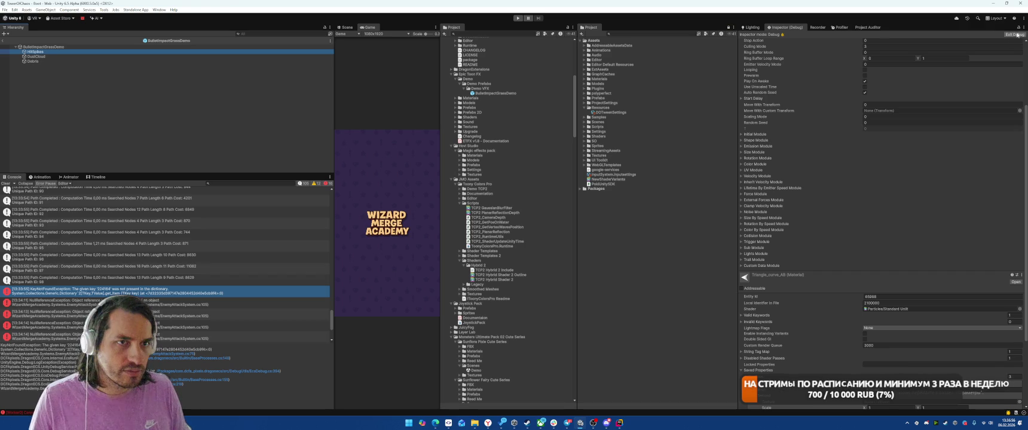
left_click(1022, 27)
left_click(980, 49)
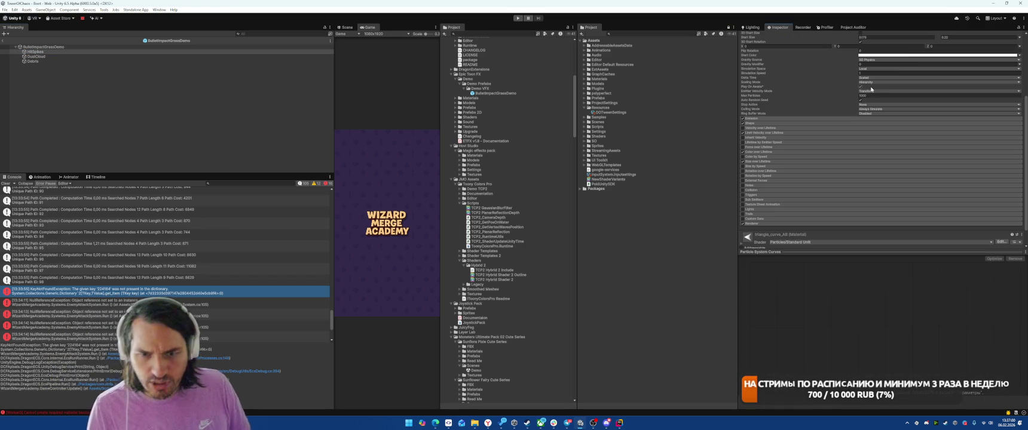
scroll(861, 88, "down", 2)
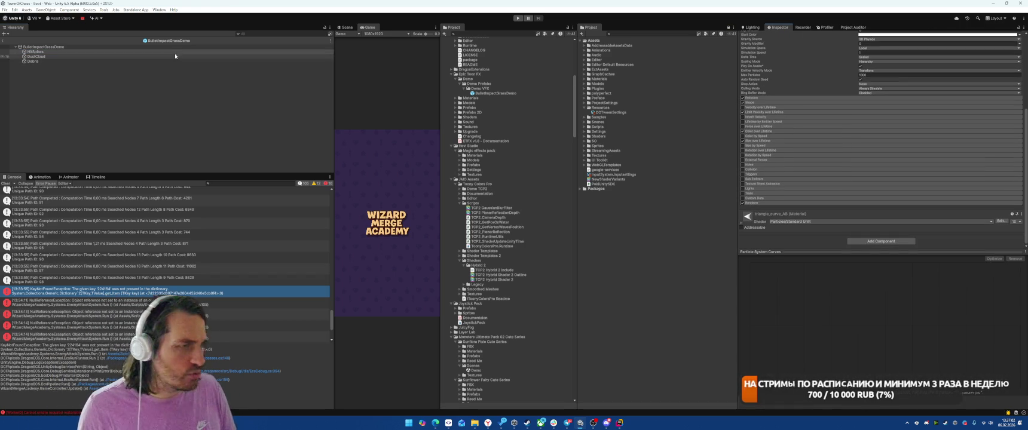
- Select the BulletImpactGrassDemo root and enter Play mode to reach the Level 1-2 screen
left_click(42, 47)
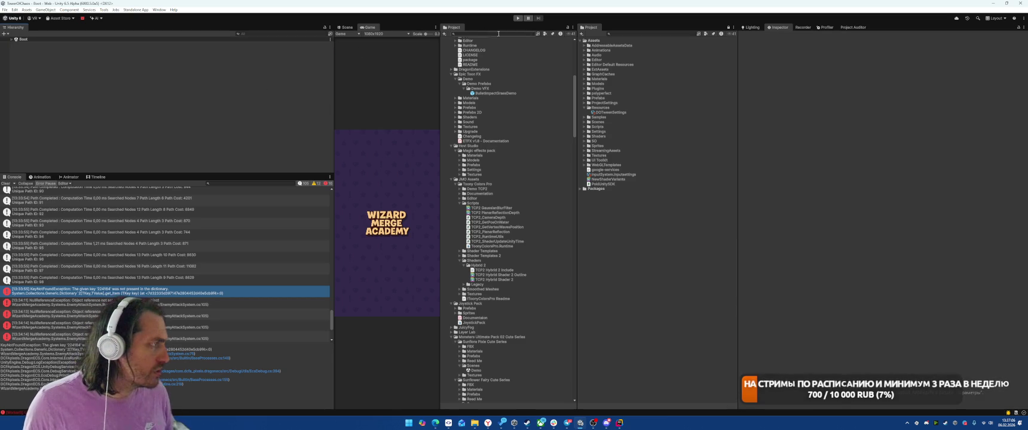
left_click(517, 18)
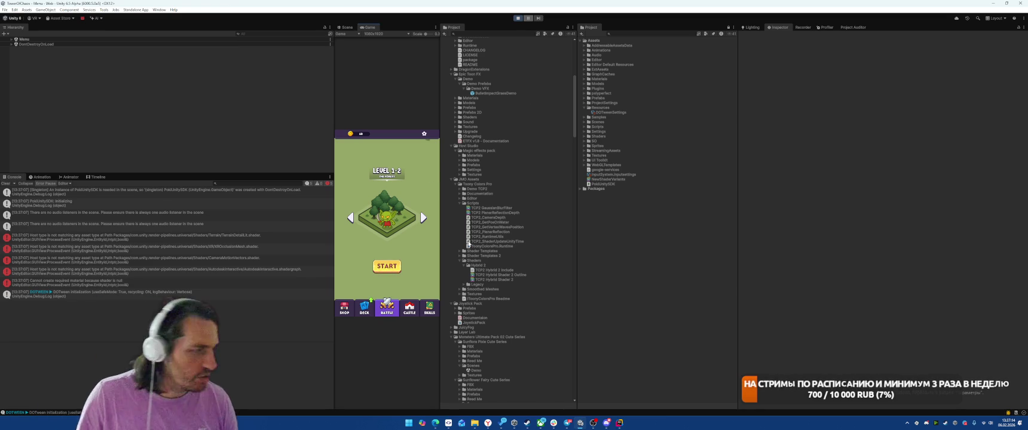
- Start the level, place a unit on the grid, fight wave 1, then pick and cast Tornado
left_click(391, 268)
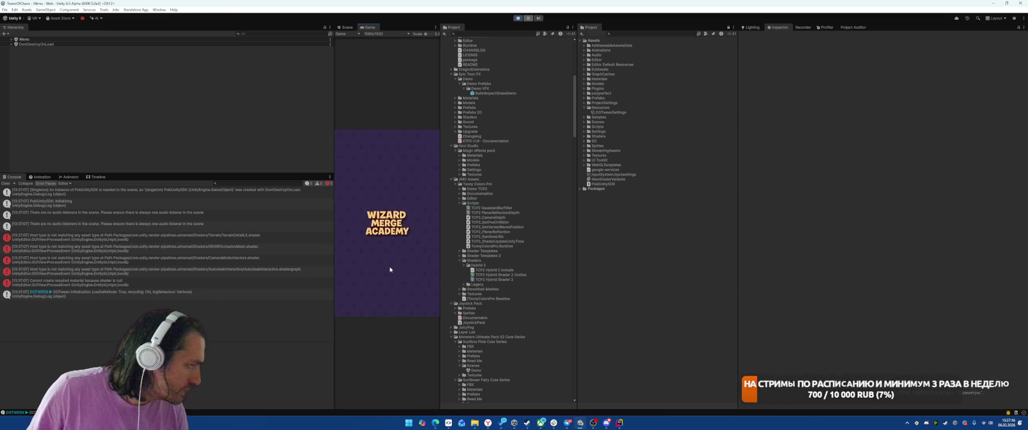
left_click_drag(442, 222, 495, 222)
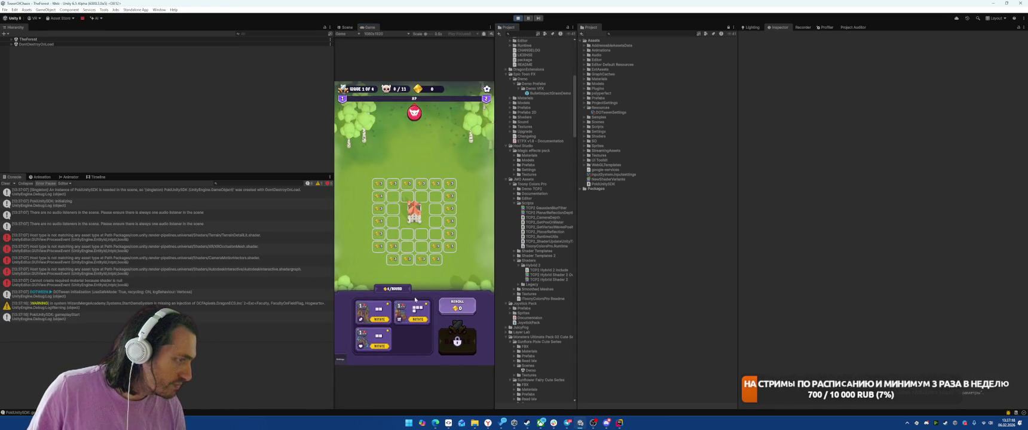
left_click_drag(393, 219, 395, 190)
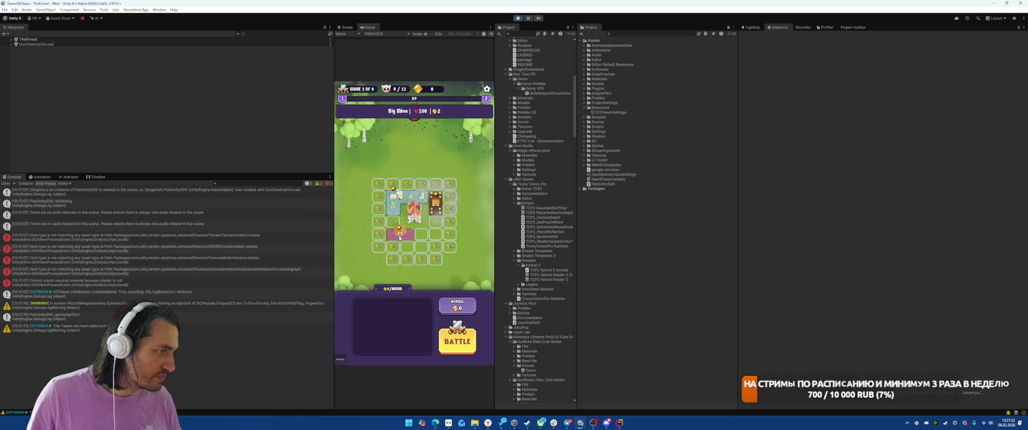
left_click(456, 339)
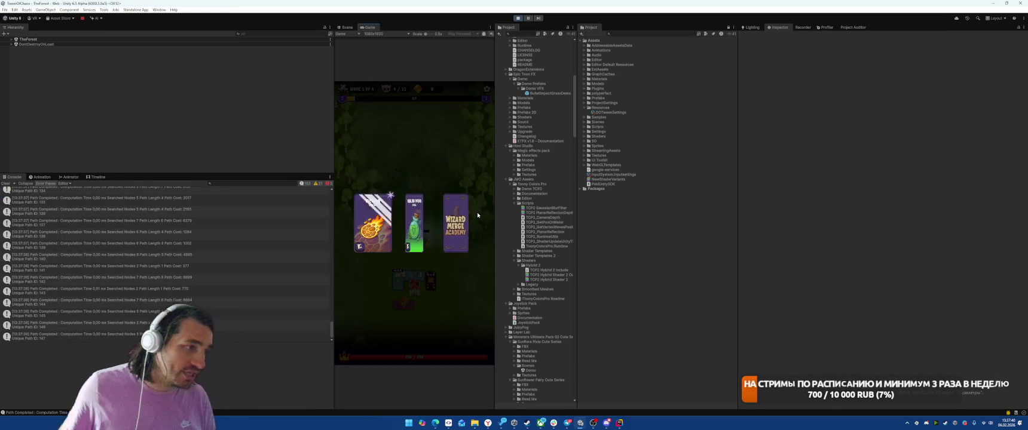
left_click(471, 218)
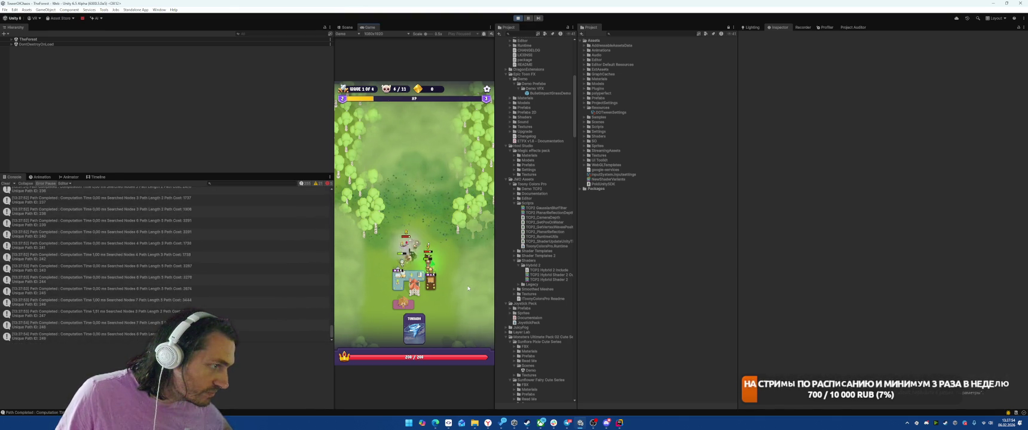
left_click(418, 332)
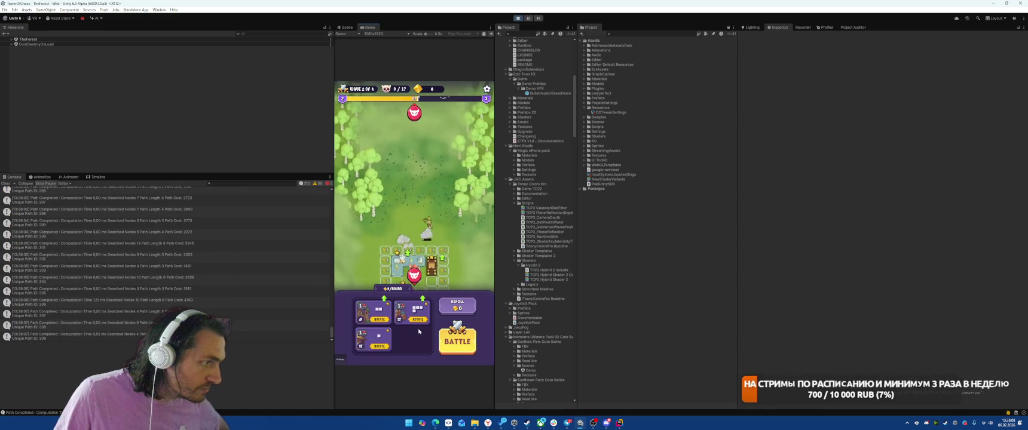
- Place the remaining unit pieces on the grid and start the second wave's battle
left_click_drag(374, 340, 415, 233)
left_click_drag(411, 310, 441, 199)
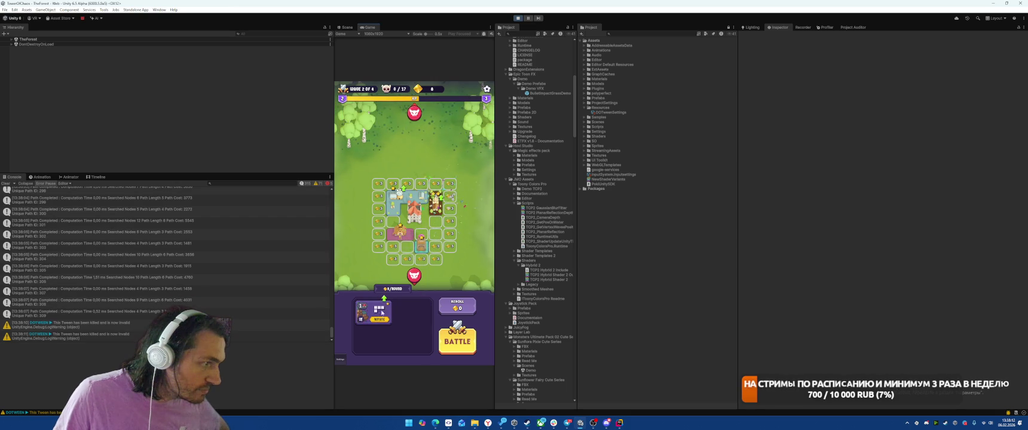
left_click_drag(373, 311, 394, 192)
left_click(454, 340)
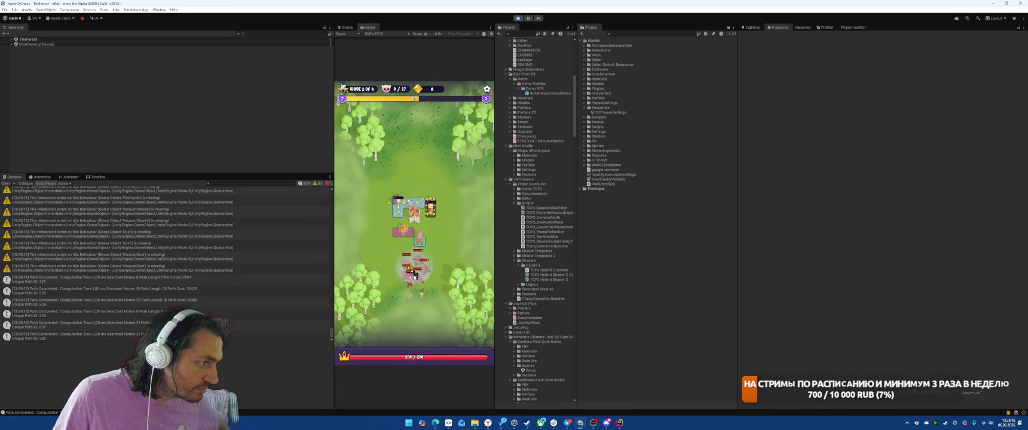
- Cast Tornado repeatedly at the enemies, pick the Healing Potion card, then stop the game
left_click(421, 333)
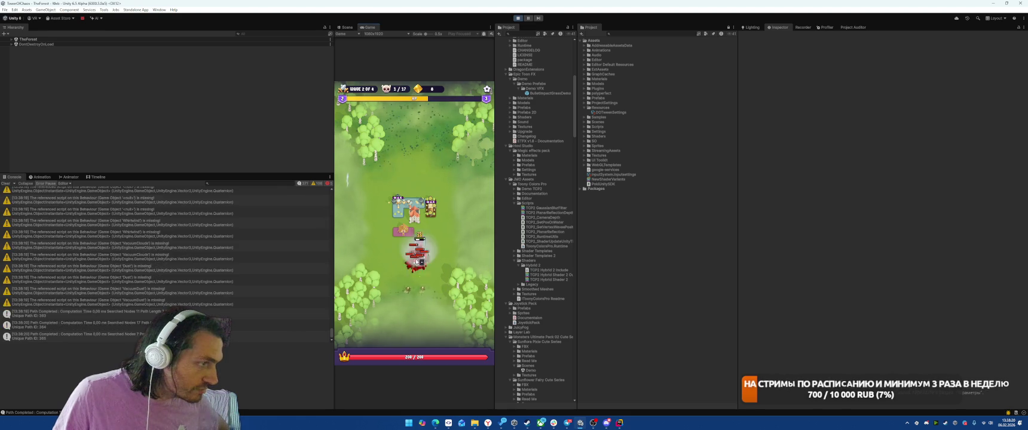
left_click_drag(420, 335, 429, 310)
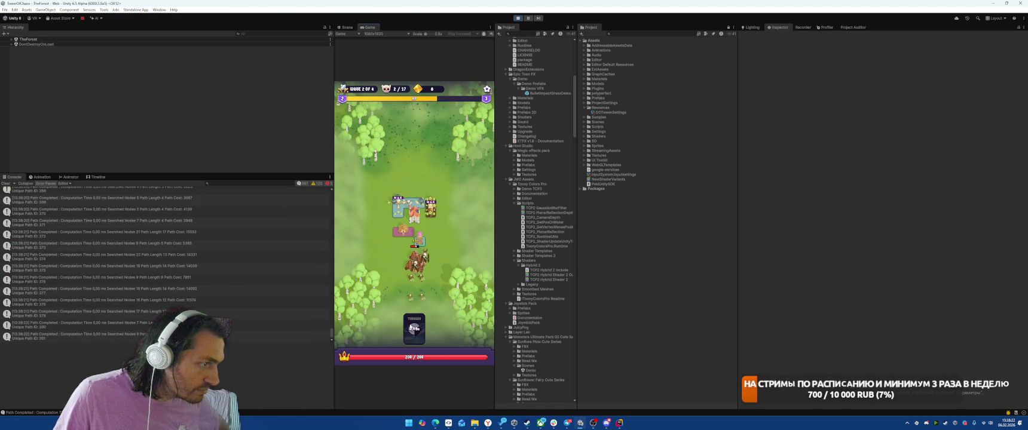
left_click(414, 330)
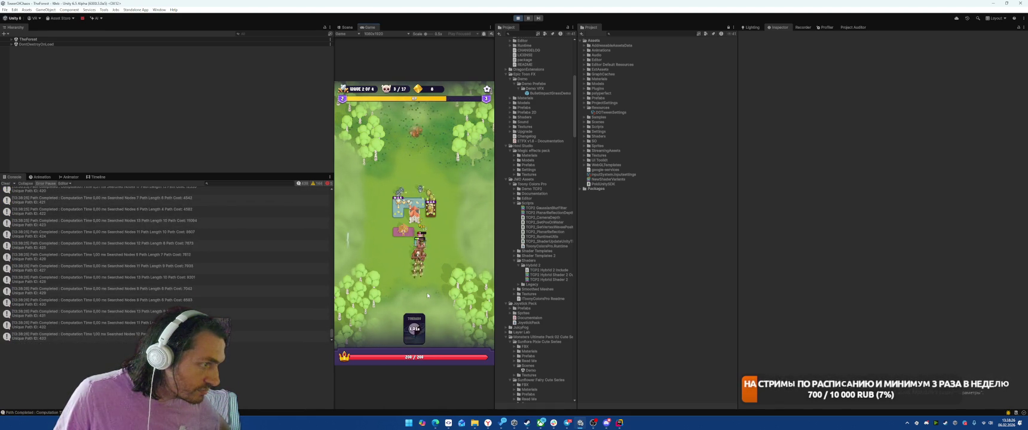
left_click(417, 340)
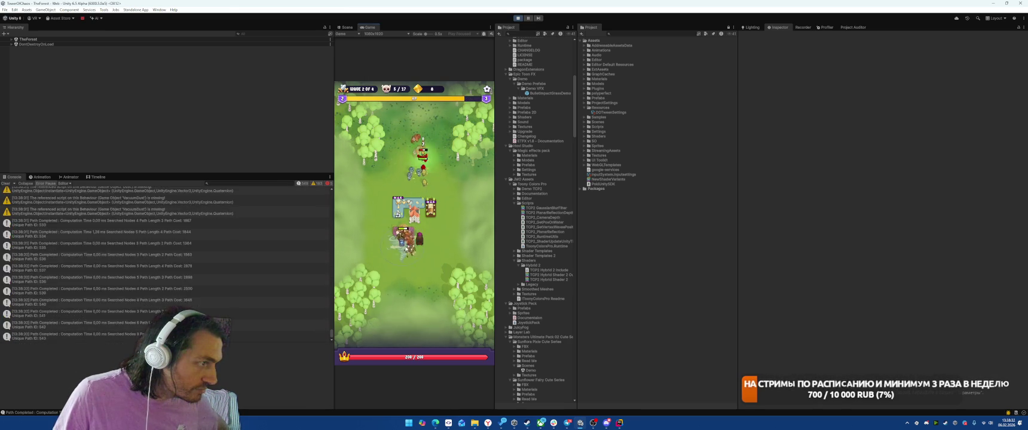
left_click(416, 337)
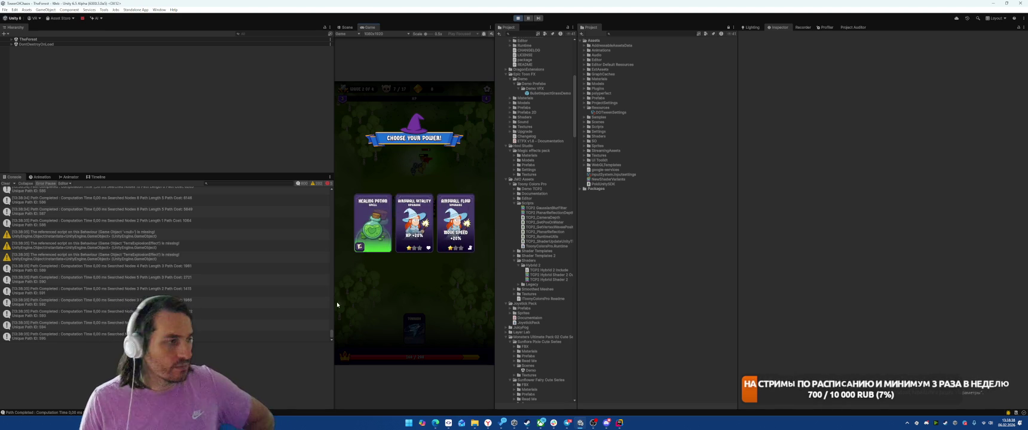
left_click(372, 223)
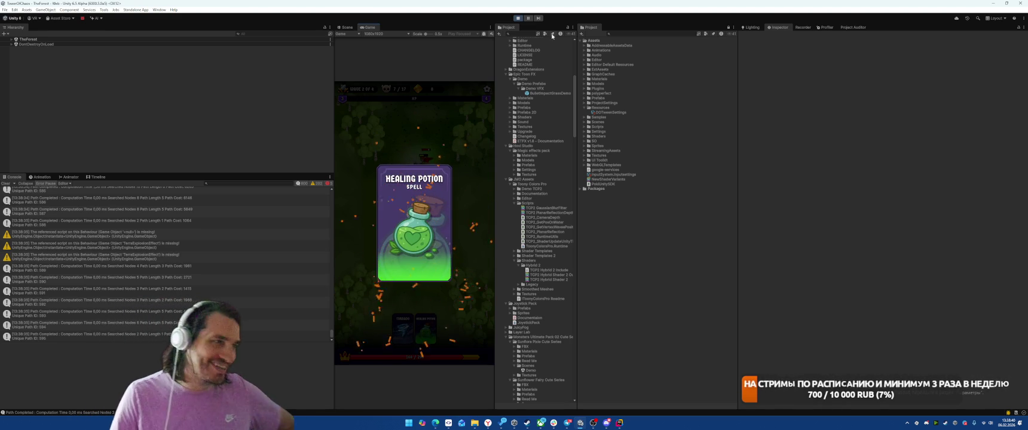
left_click(518, 19)
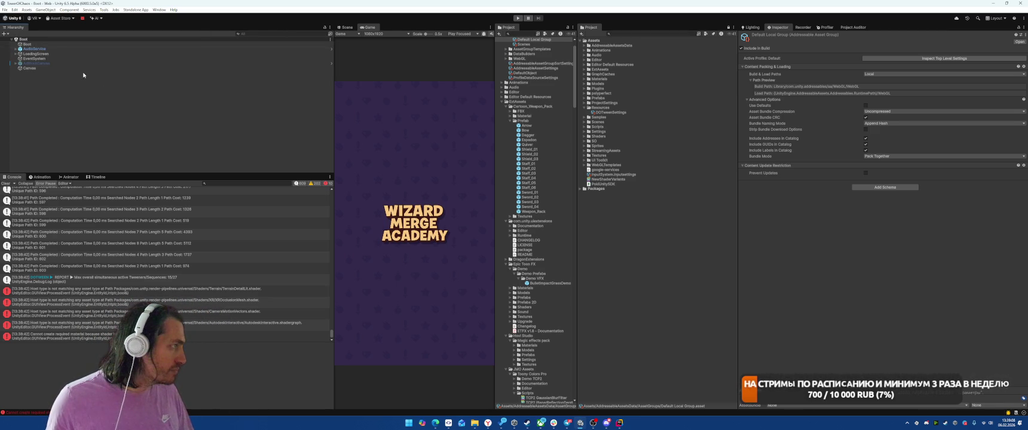
- Search the Hierarchy for Camera, clear the filter, and read the XROcclusionMesh and CameraMotionVectors shader errors
type("amera")
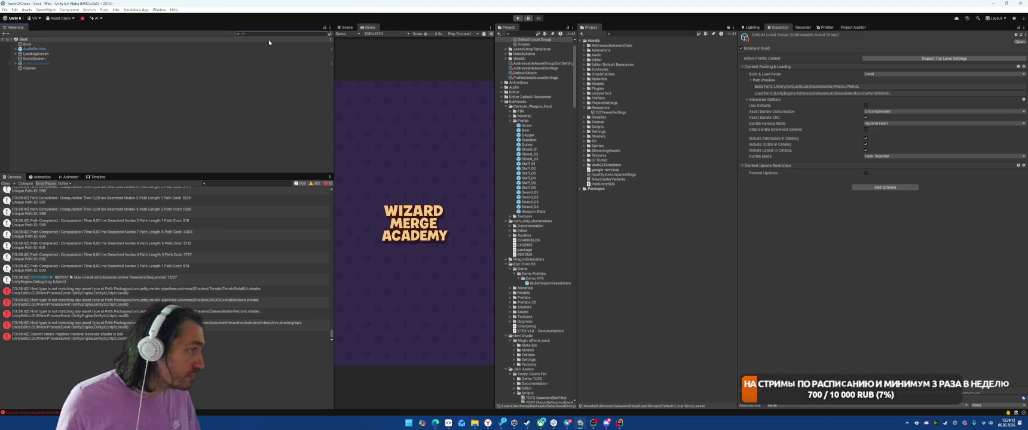
key("Escape")
left_click(219, 293)
left_click(209, 302)
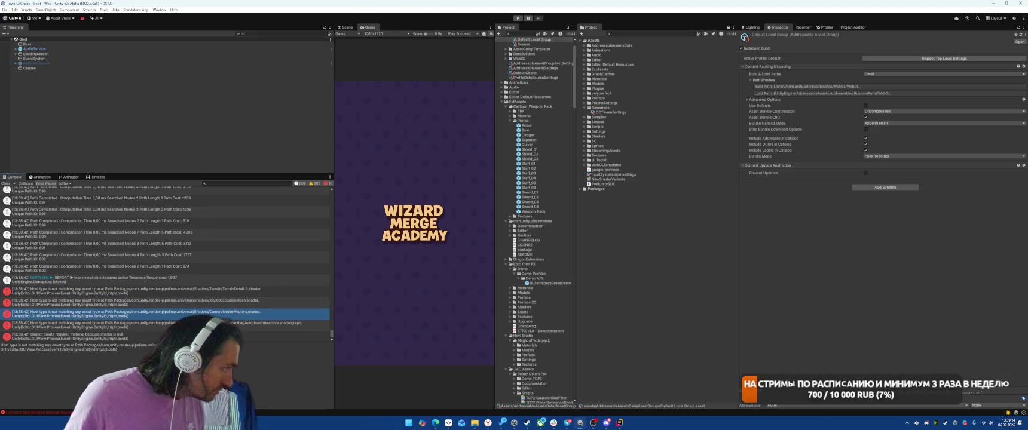
left_click(167, 300)
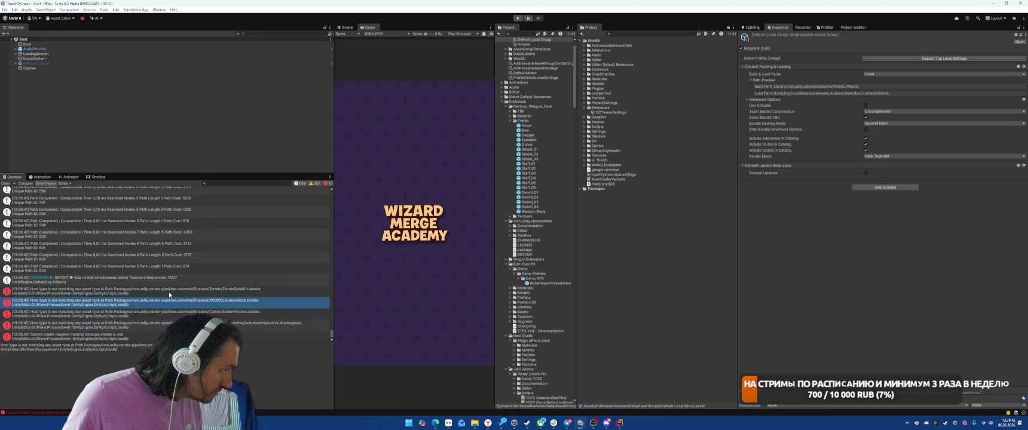
left_click(168, 291)
left_click(183, 313)
- Step through the console to the TerrainDetailLit shader error, then open Project Settings
key("Up")
key("Up")
key("Up")
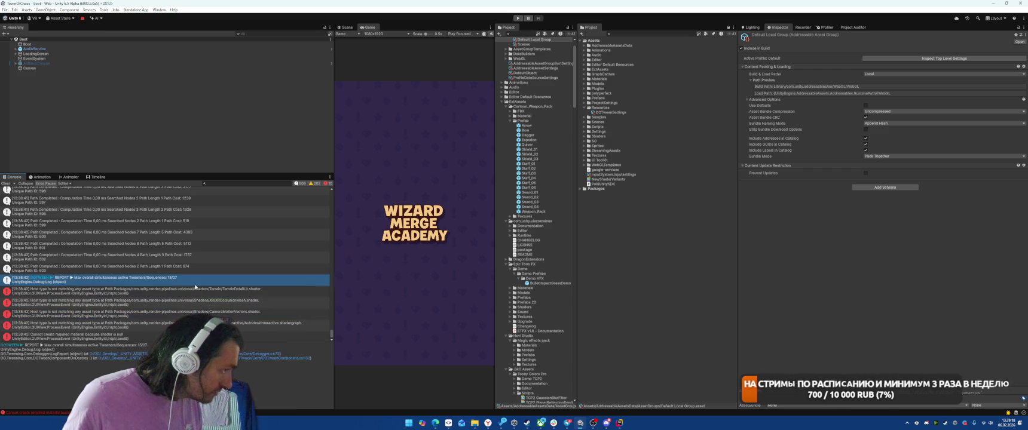
key("Down")
key("Down")
key("Up")
key("Up")
left_click(198, 291)
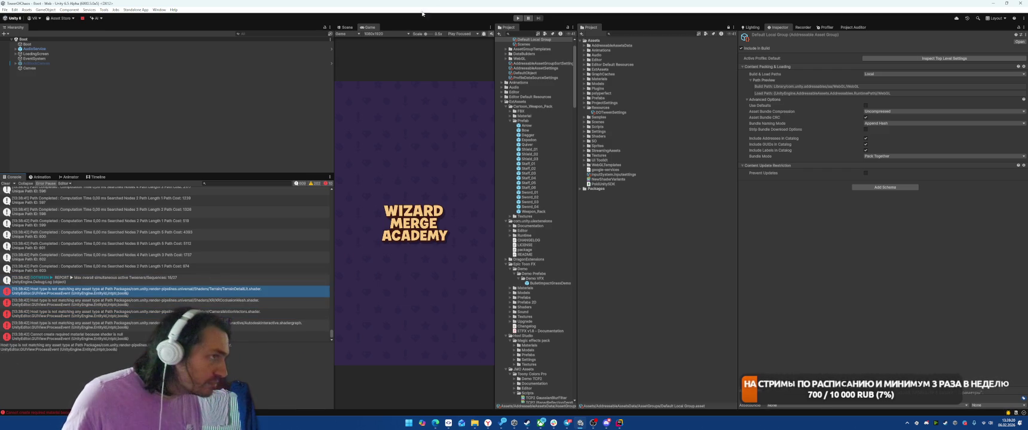
left_click(15, 9)
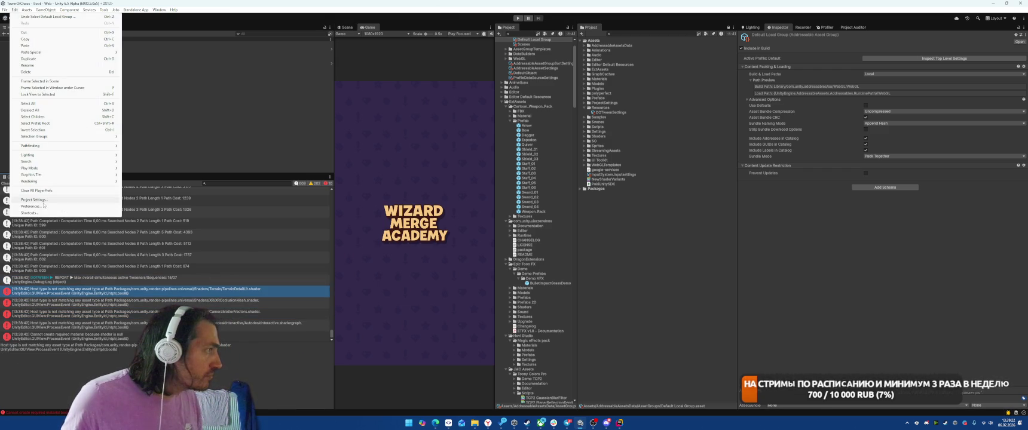
left_click(57, 200)
- Set the Graphics shader setting for Video to Don't Include
left_click_drag(270, 38, 575, 37)
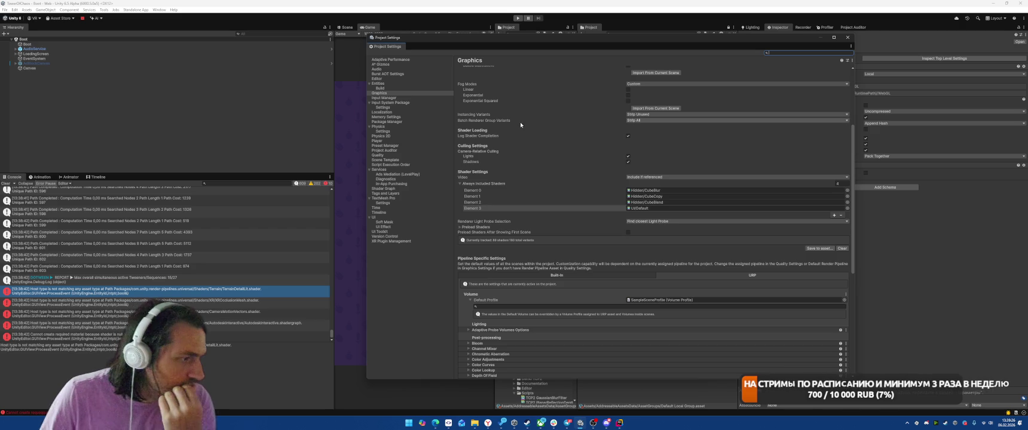
scroll(520, 122, "up", 3)
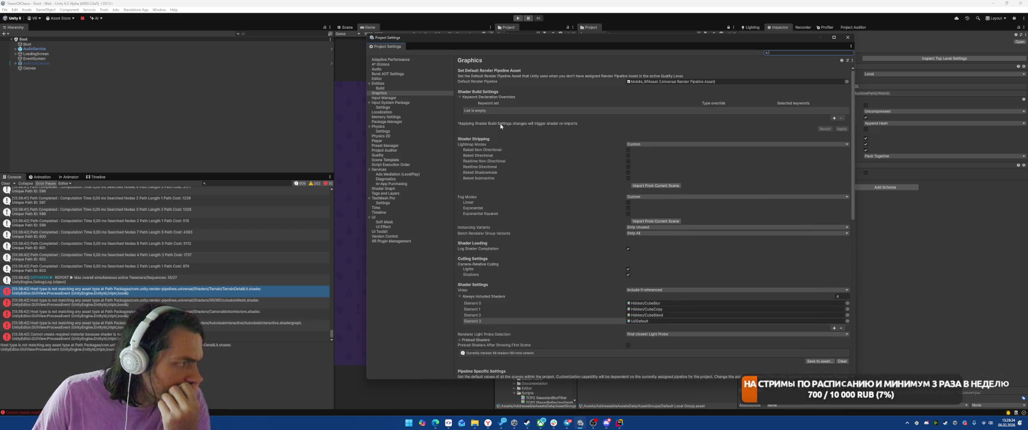
left_click(635, 291)
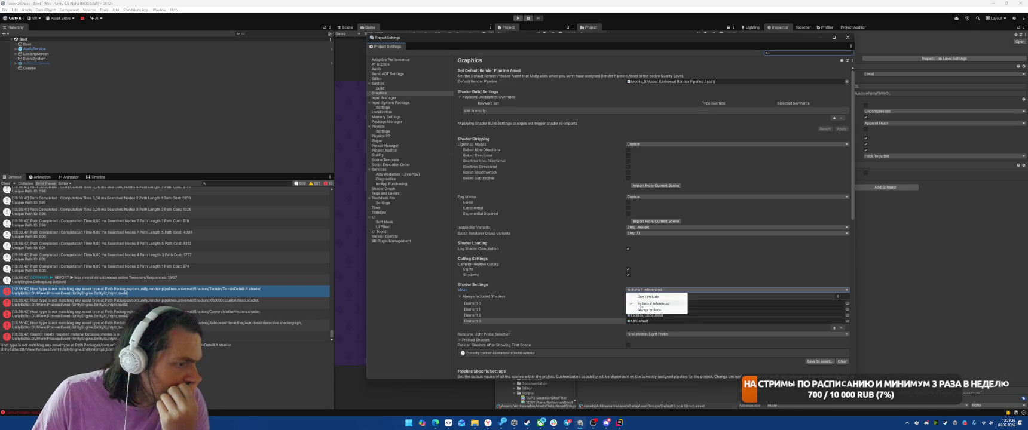
left_click(663, 298)
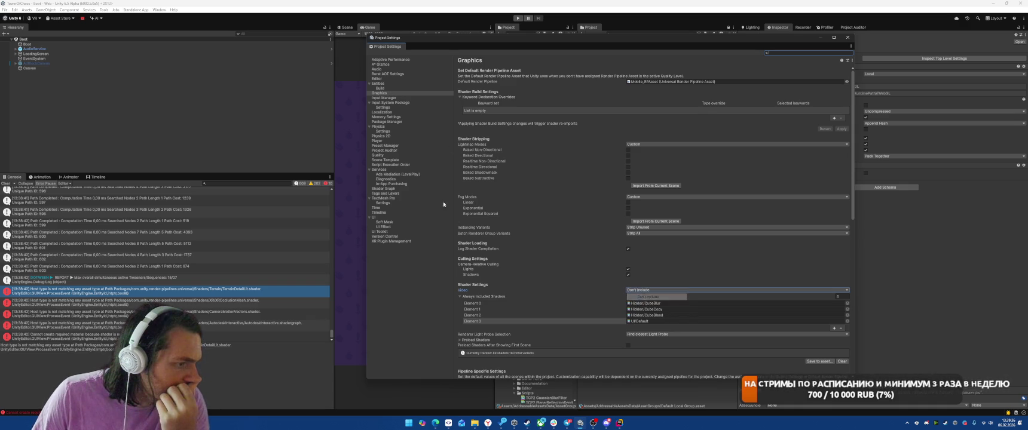
- Browse the Input Manager, Entities Build and Editor pages, ending on Quality settings
left_click(387, 98)
left_click(389, 88)
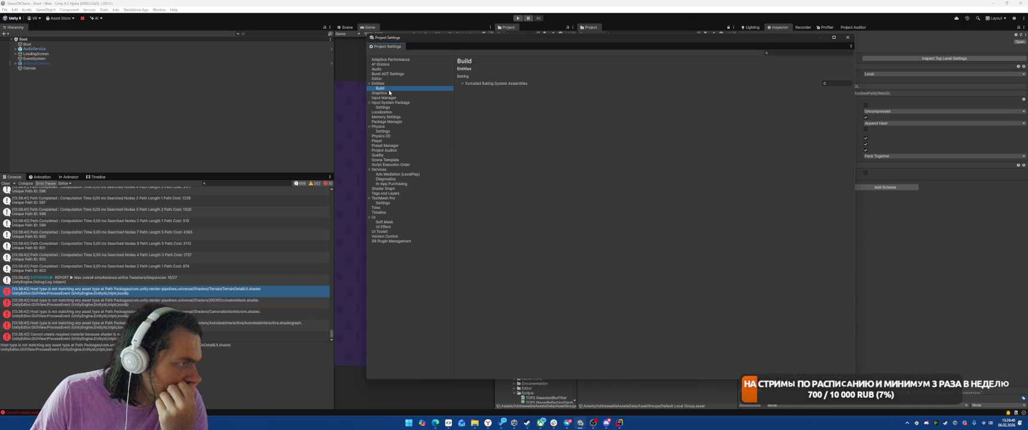
left_click(391, 93)
left_click(390, 88)
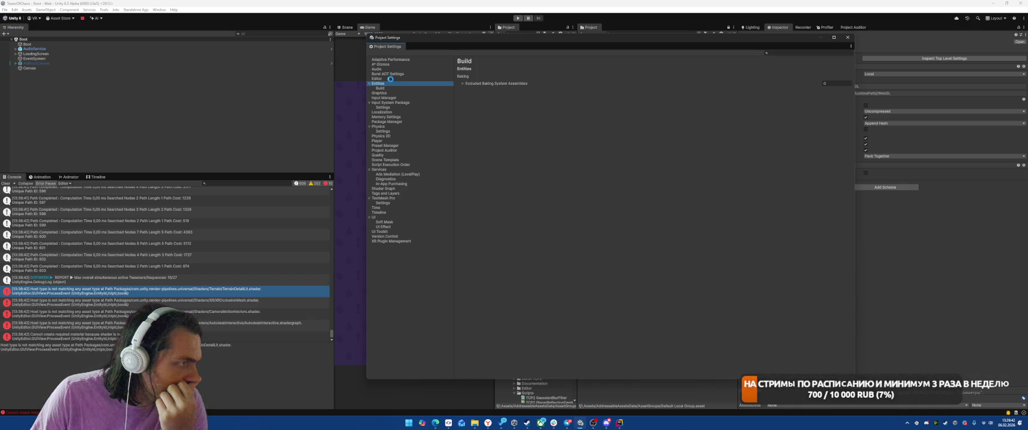
left_click(391, 79)
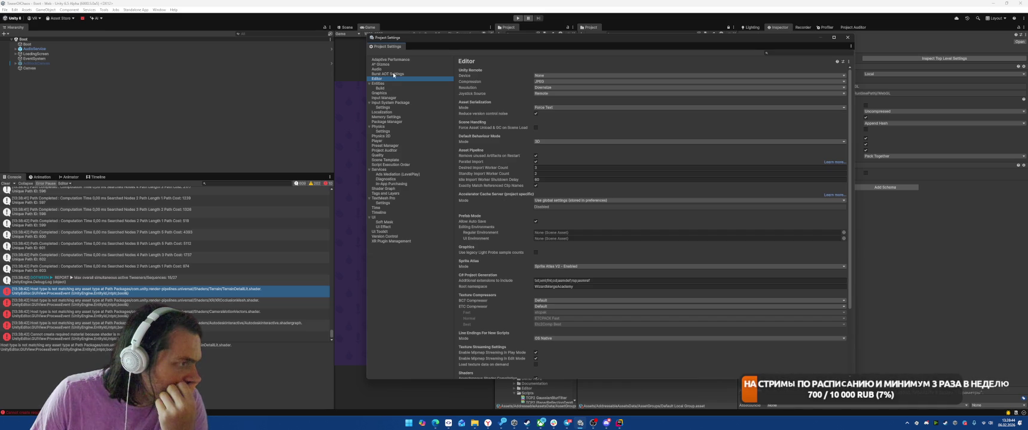
left_click(389, 156)
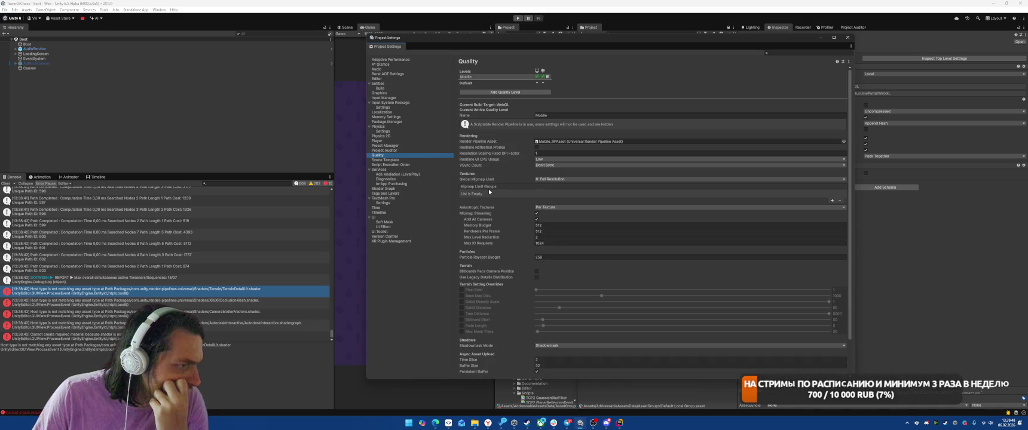
scroll(484, 192, "down", 2)
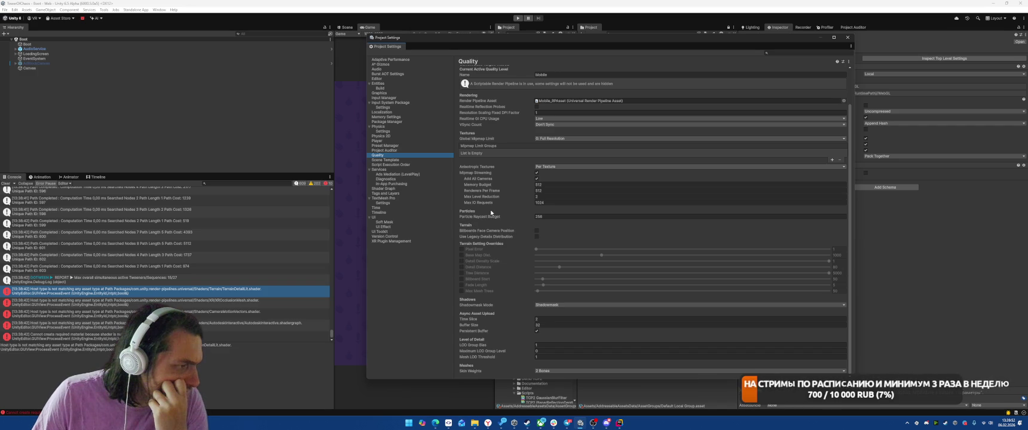
scroll(491, 213, "up", 2)
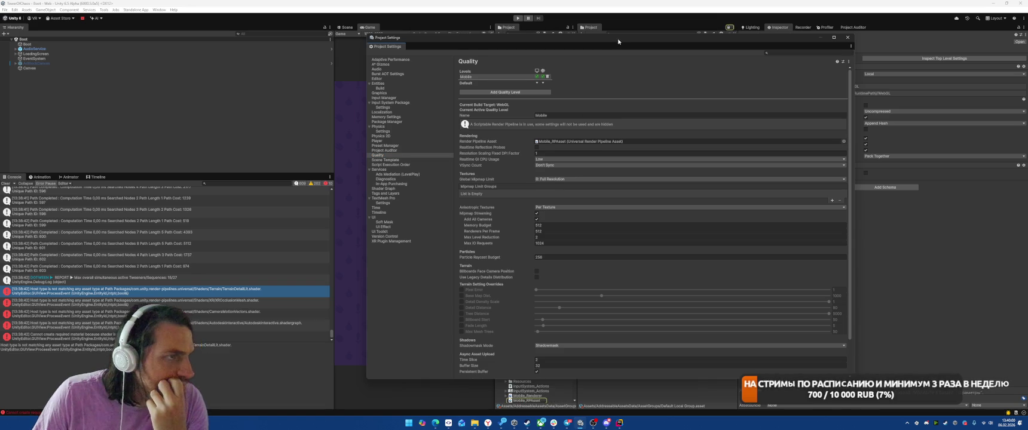
- Open the Mobile_RPAsset settings, turn off HDR, and set the upscaling filter to Automatic
left_click_drag(622, 32, 303, 37)
left_click(530, 401)
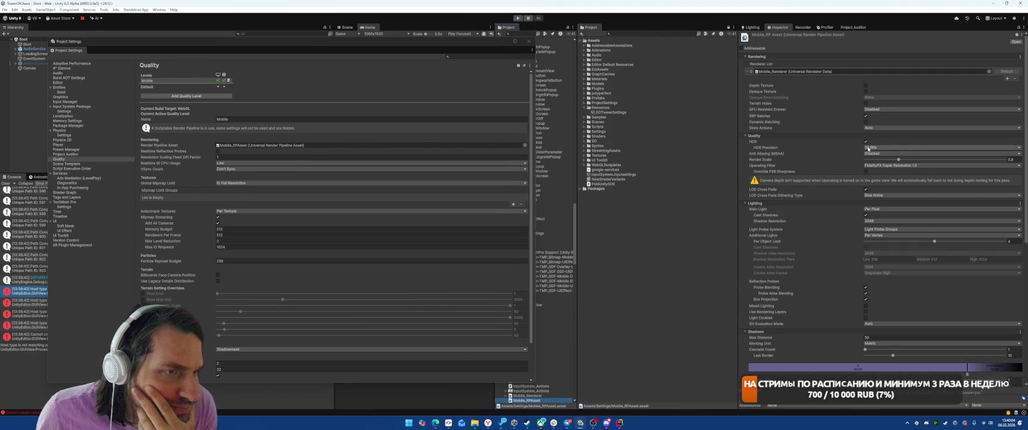
left_click(865, 141)
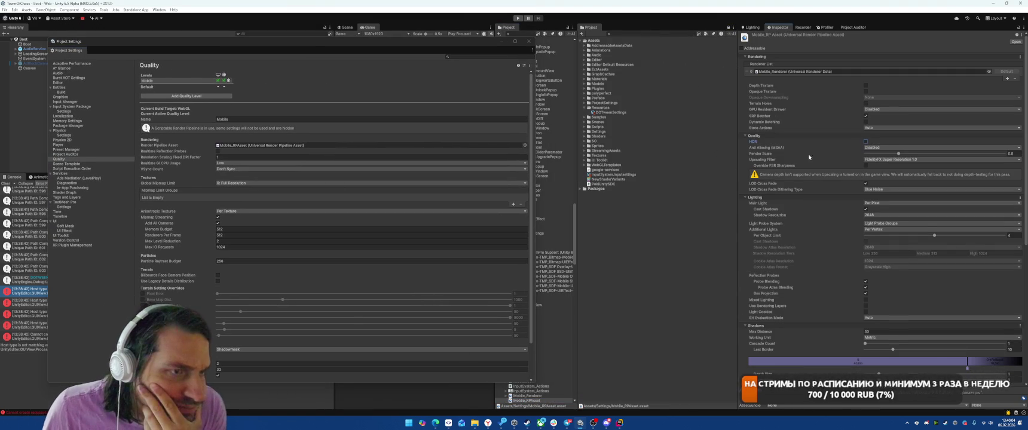
left_click(875, 160)
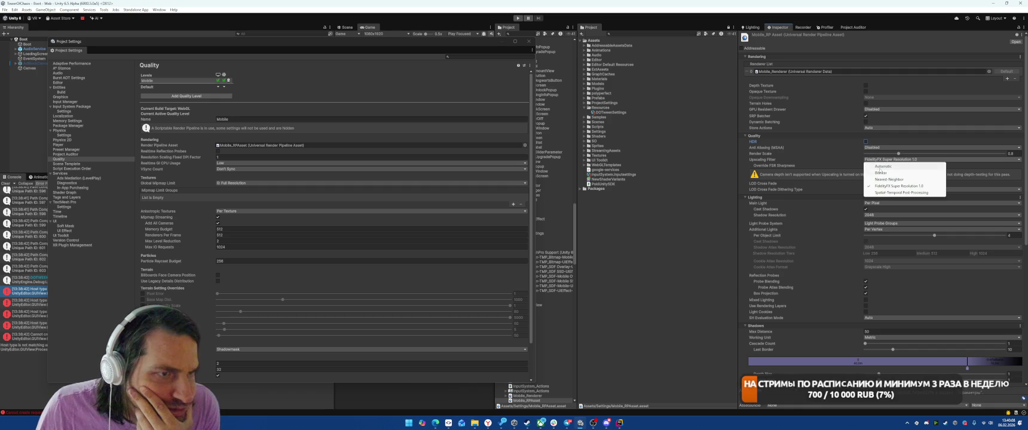
left_click(804, 161)
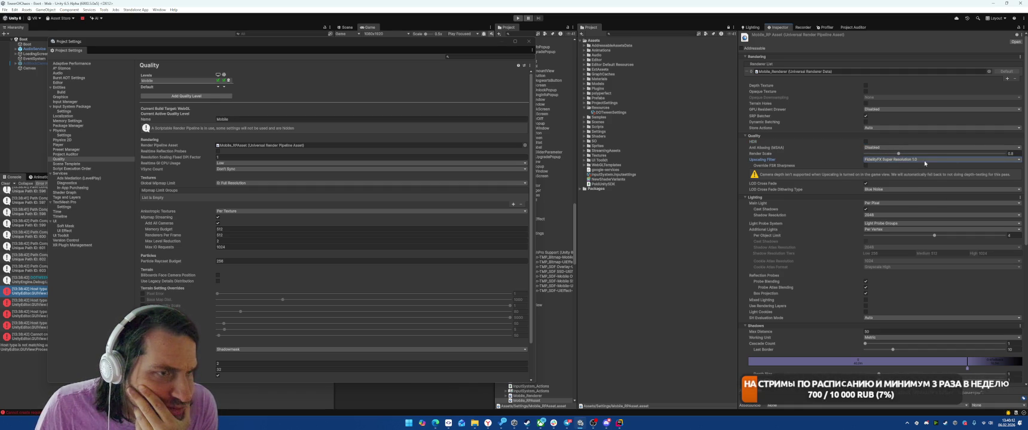
left_click(889, 160)
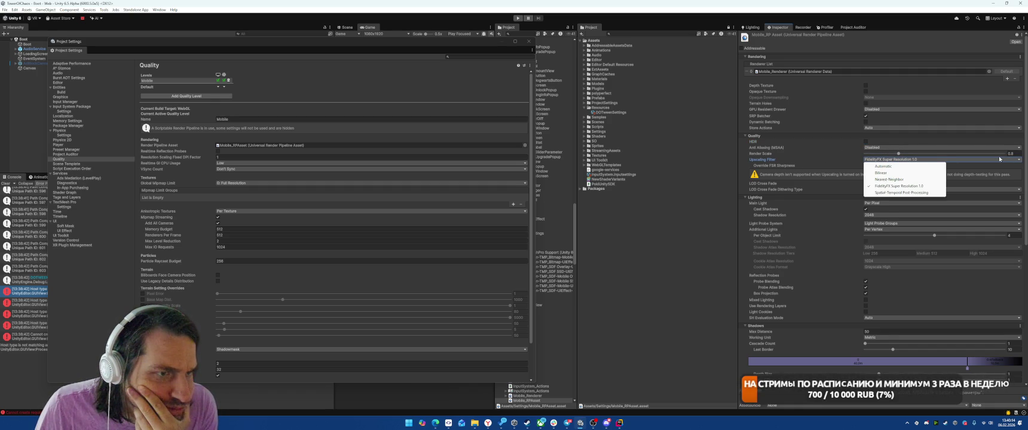
left_click(884, 166)
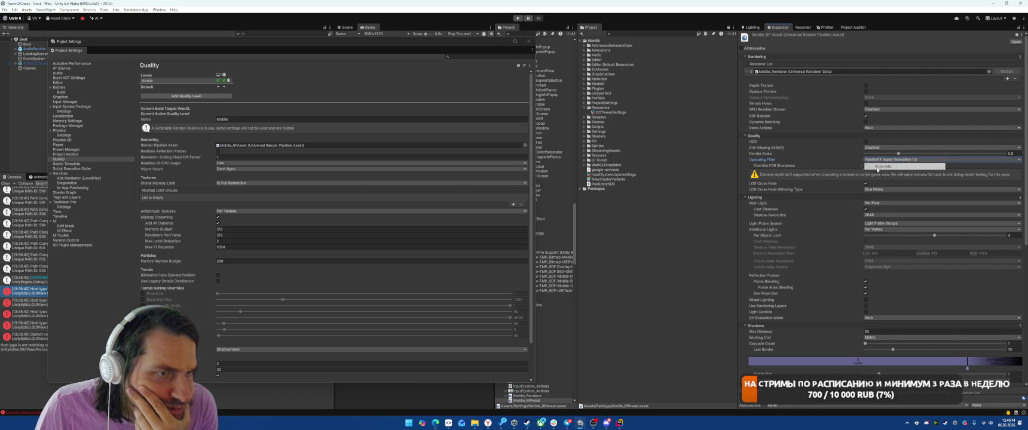
- Turn off LOD cross fade, additional lights, and reflection probe blending and box projection
left_click(865, 178)
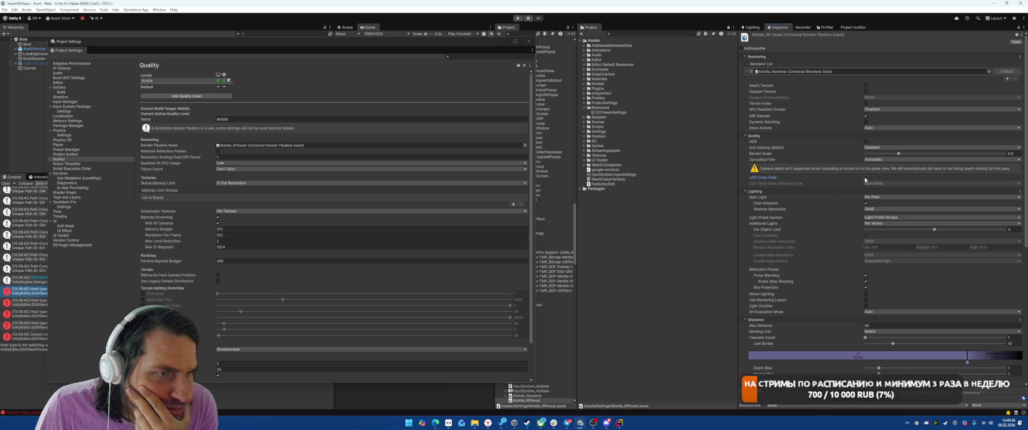
left_click(888, 218)
left_click(883, 224)
left_click(878, 224)
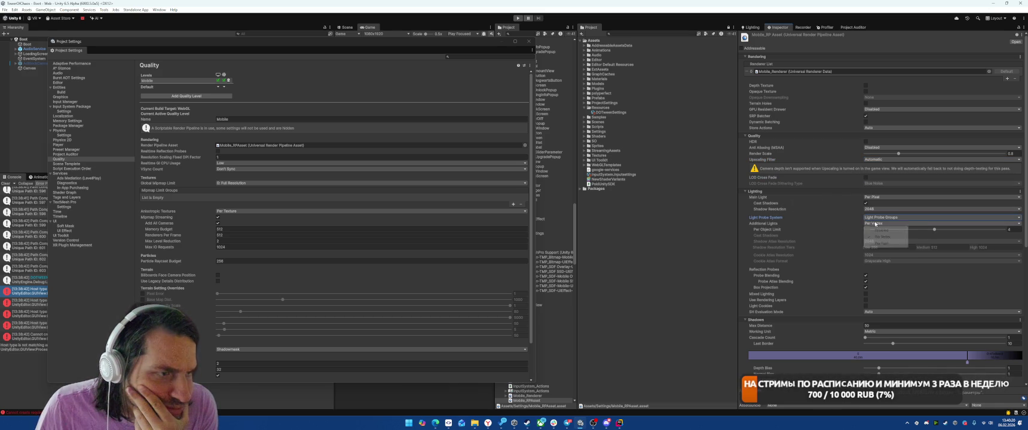
left_click(880, 230)
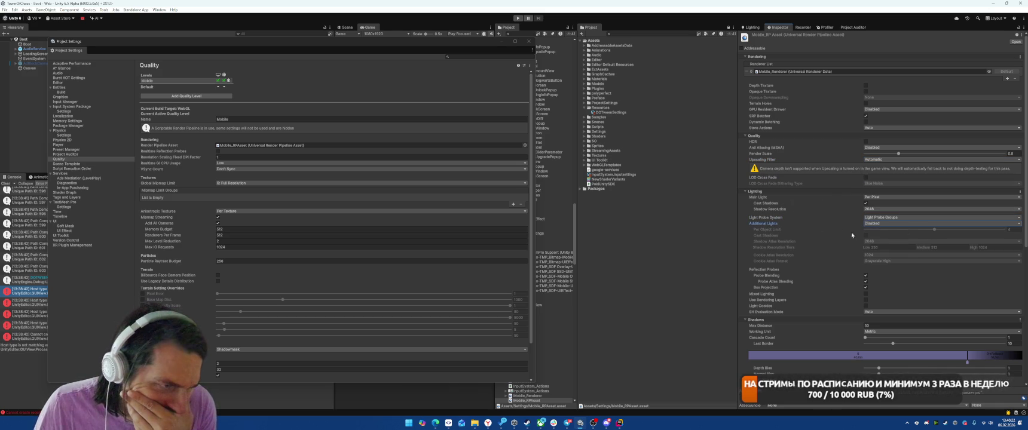
left_click(865, 276)
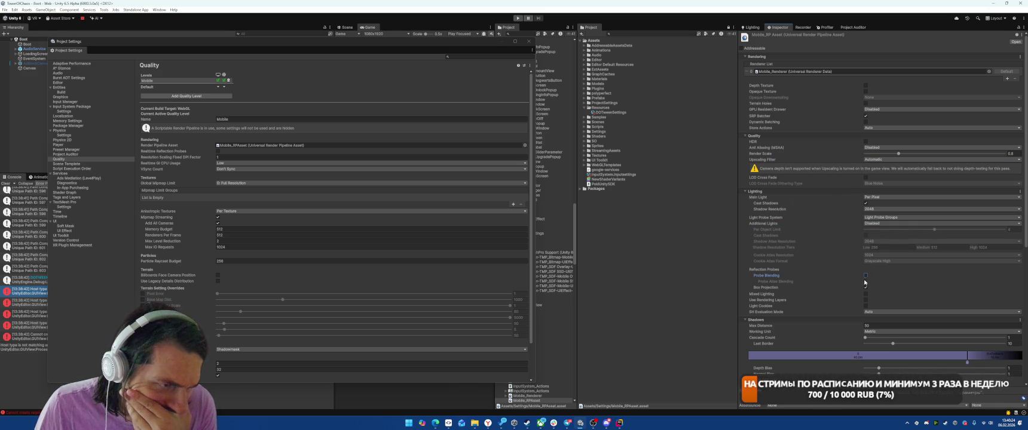
left_click(866, 287)
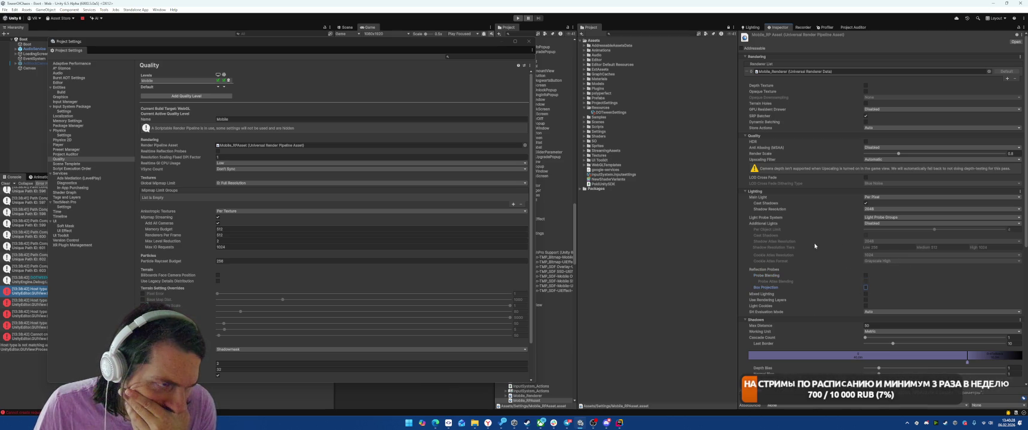
- Keep the main light at Per Pixel and lower shadow resolution to 512
left_click(873, 197)
left_click(829, 203)
left_click(885, 208)
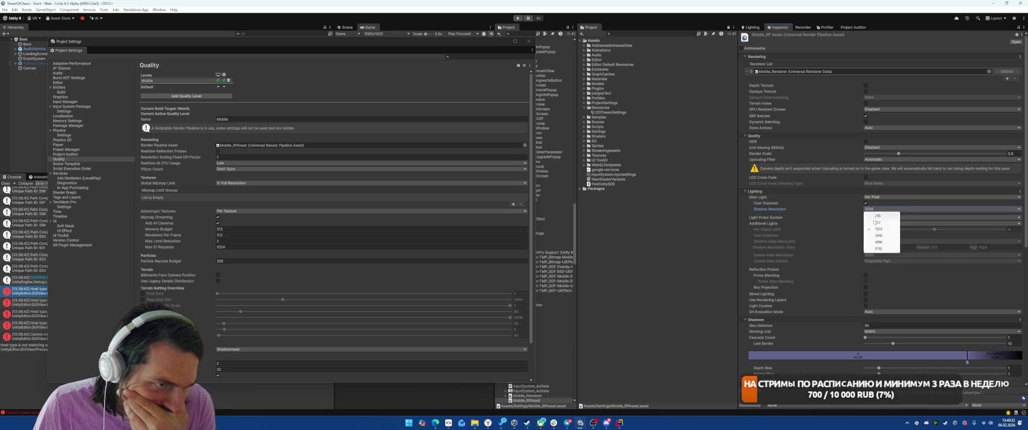
left_click(867, 223)
scroll(834, 222, "down", 3)
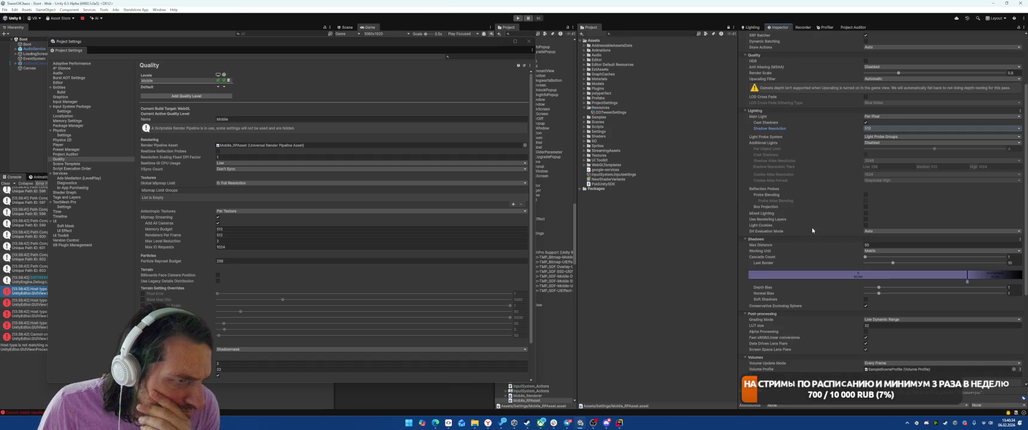
scroll(816, 236, "down", 1)
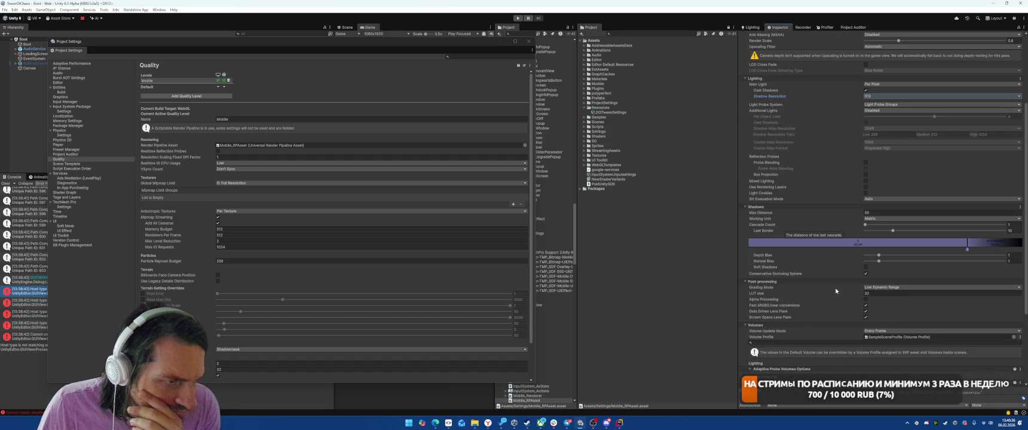
scroll(846, 339, "down", 2)
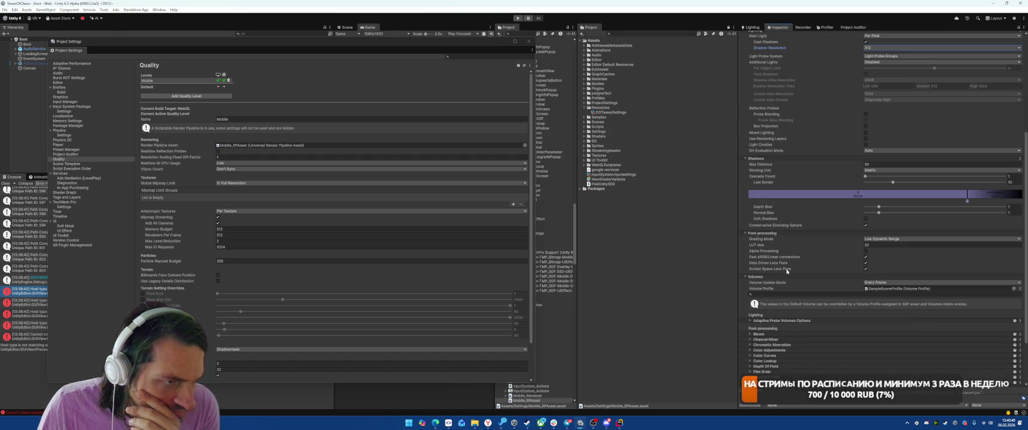
- Turn off screen space and data-driven lens flare and set LUT size to 16
mouse_move(787, 270)
left_click(865, 268)
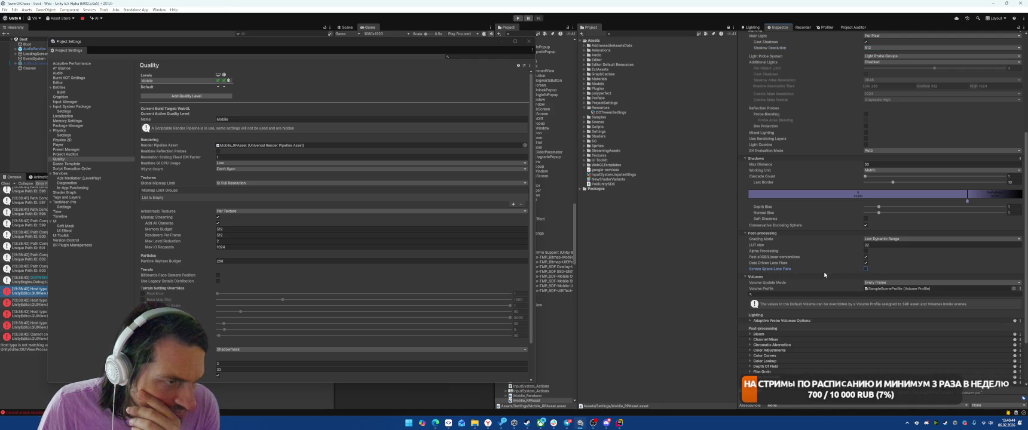
left_click(865, 263)
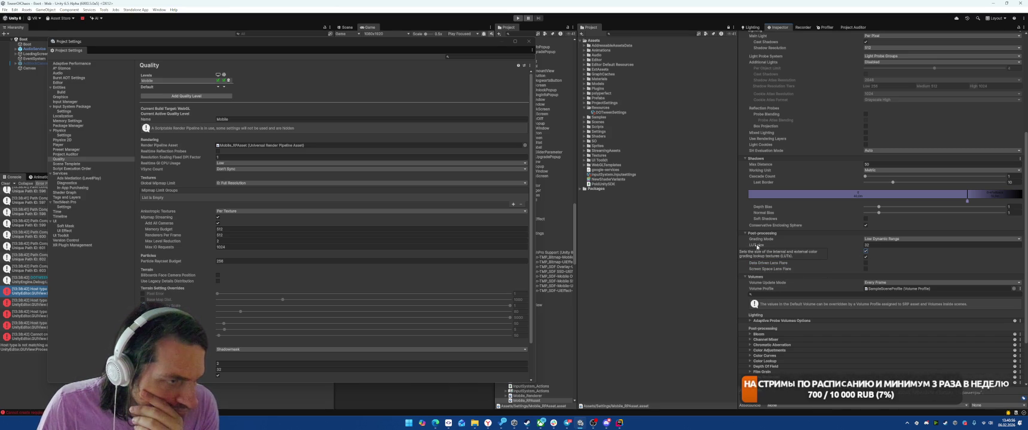
left_click(878, 245)
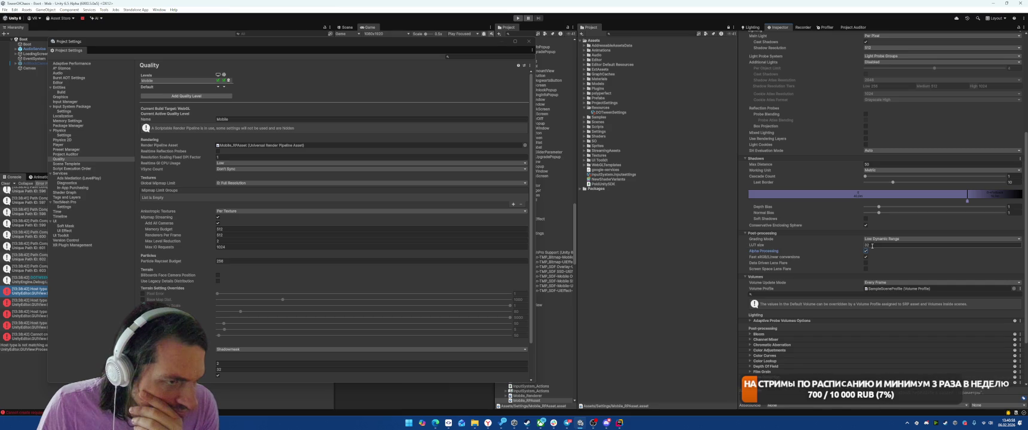
type("16")
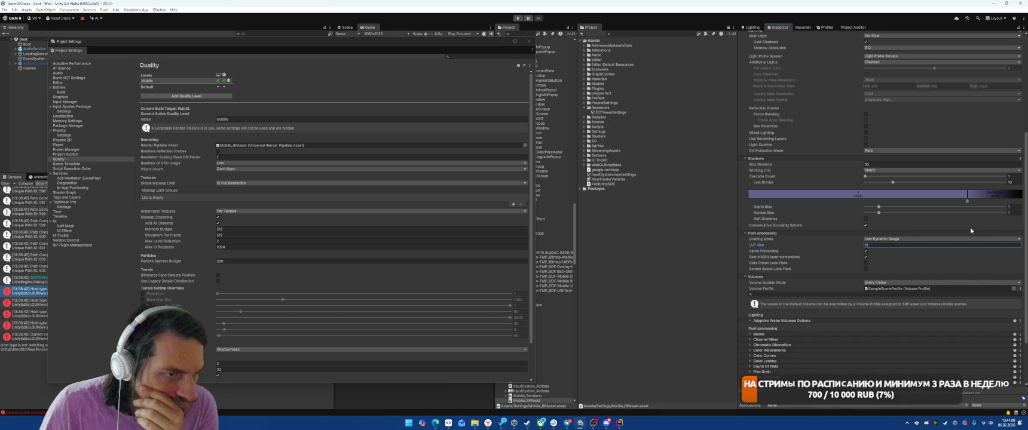
- Set store actions to Discard, leaving shadow resolution at 512
scroll(835, 293, "up", 2)
scroll(836, 293, "up", 5)
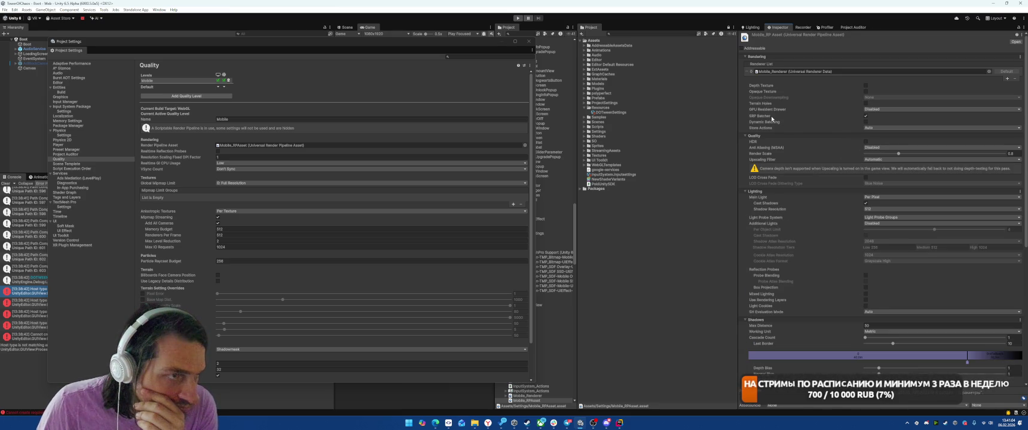
left_click(896, 128)
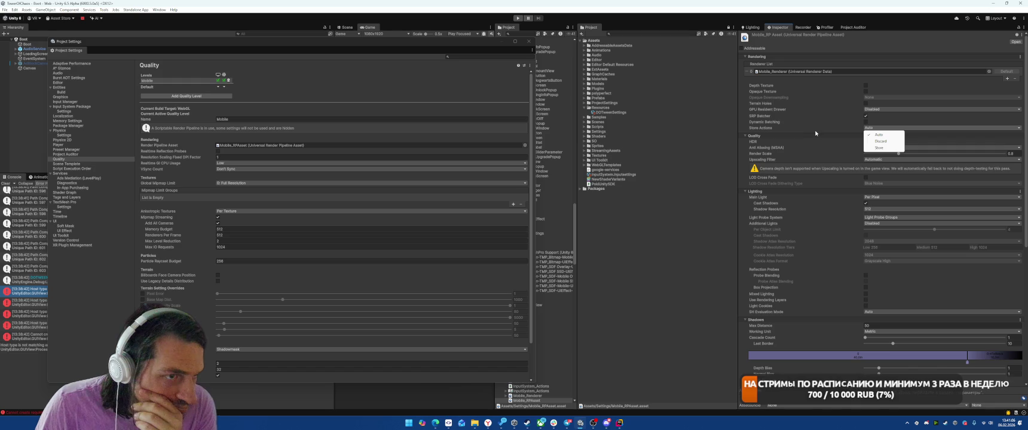
left_click(878, 142)
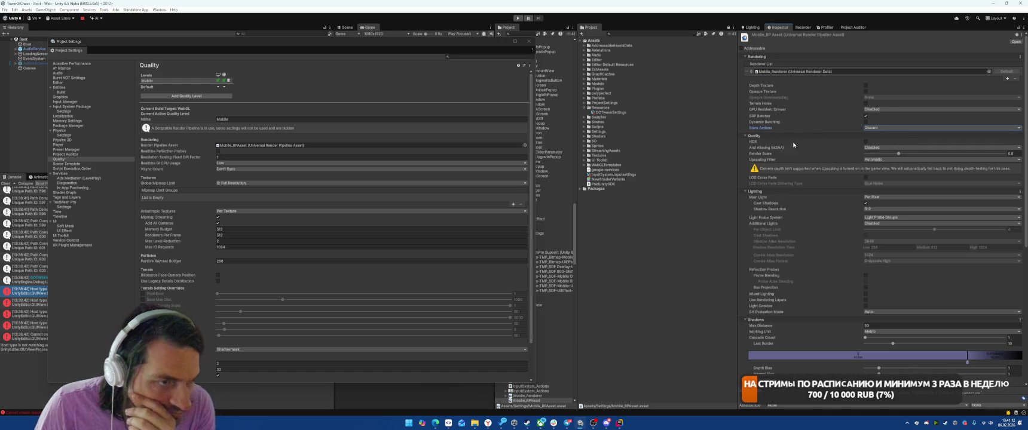
left_click(867, 209)
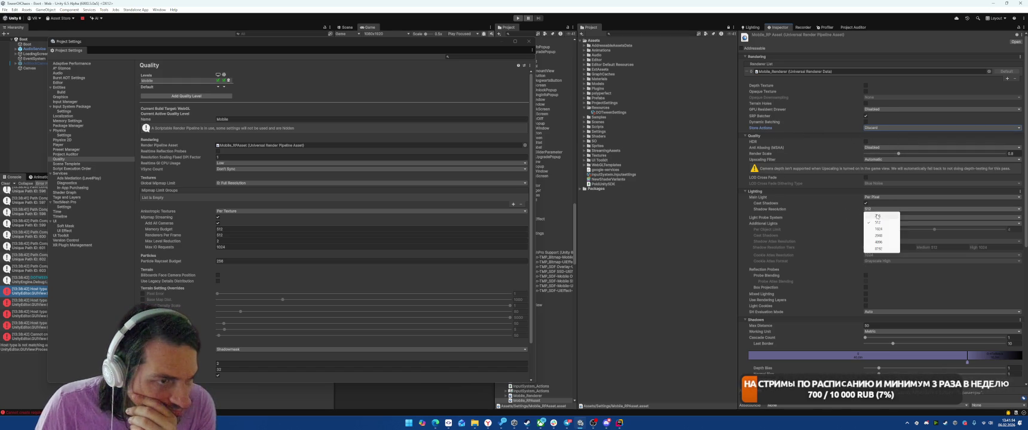
left_click(814, 211)
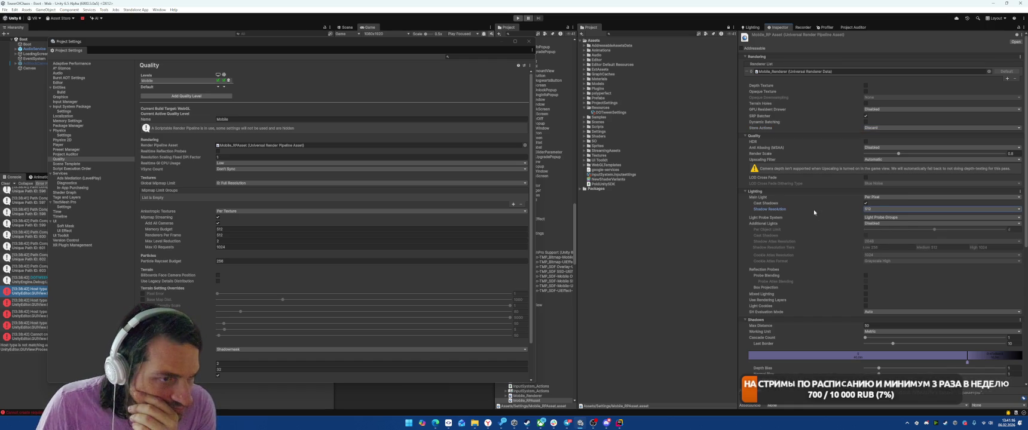
scroll(814, 209, "down", 3)
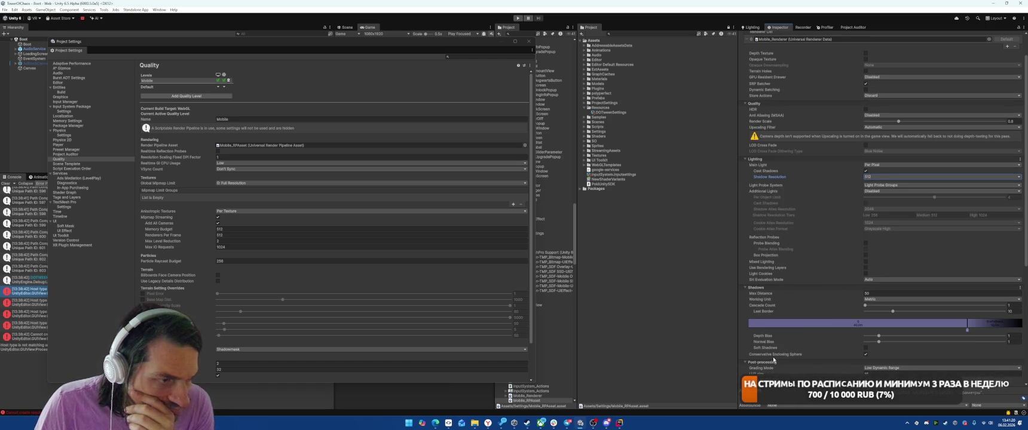
mouse_move(786, 357)
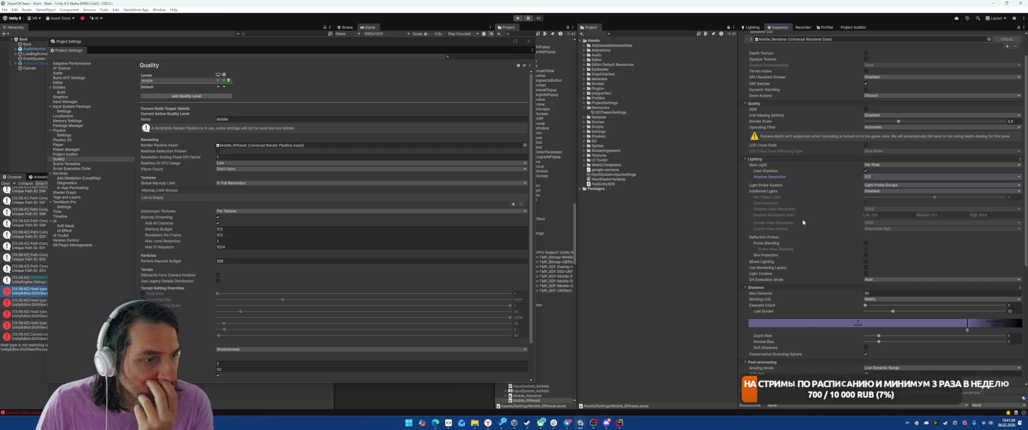
scroll(801, 223, "up", 2)
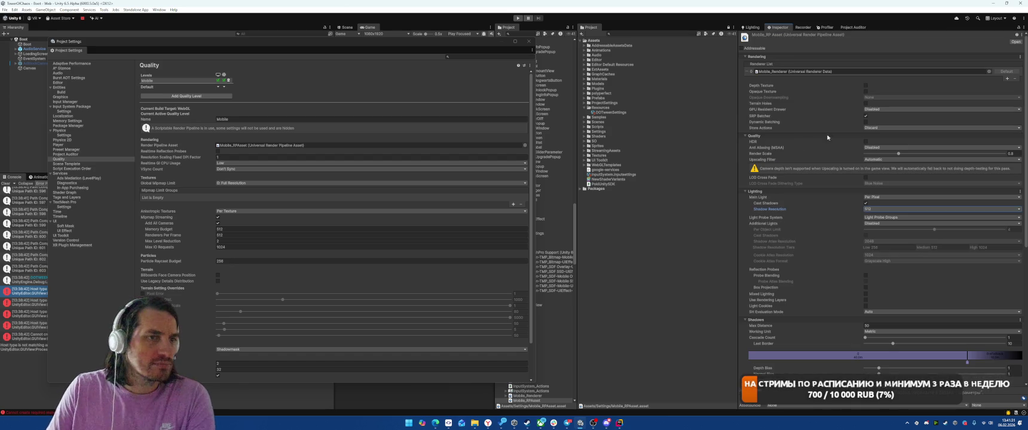
- Select Mobile_Renderer and enable On-Tile Validation
left_click(777, 72)
left_click(527, 396)
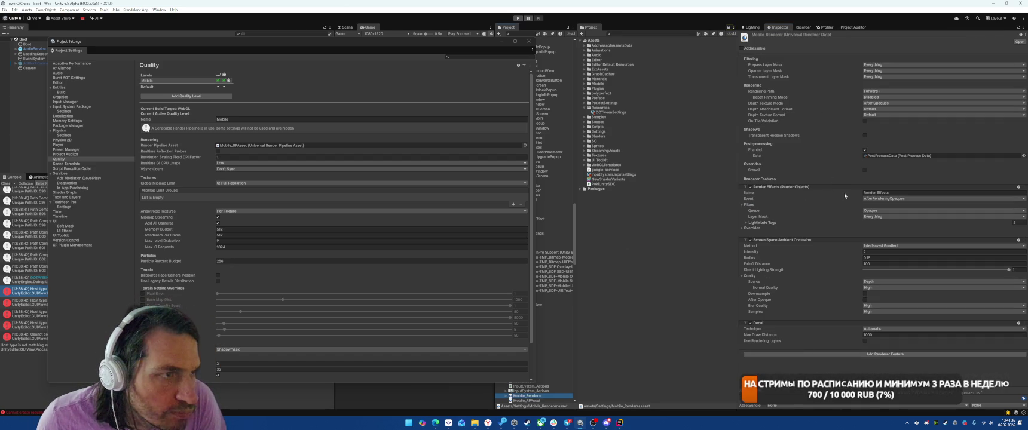
mouse_move(770, 123)
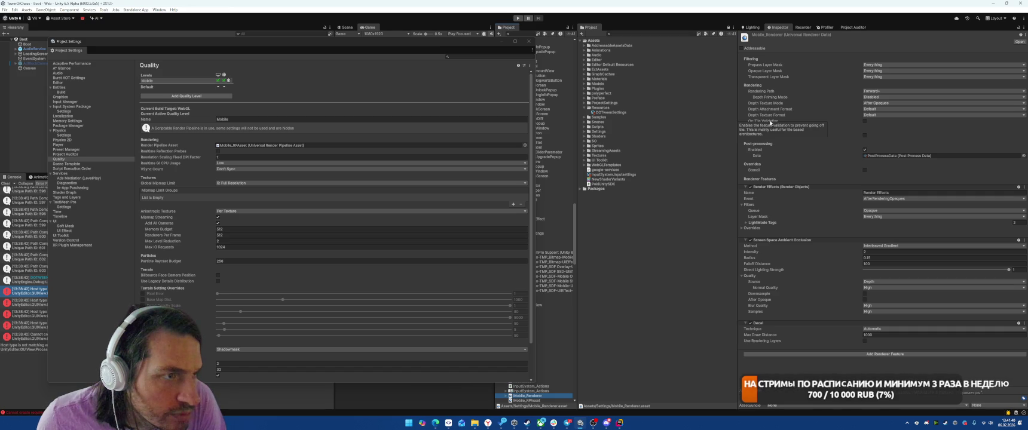
left_click(770, 122)
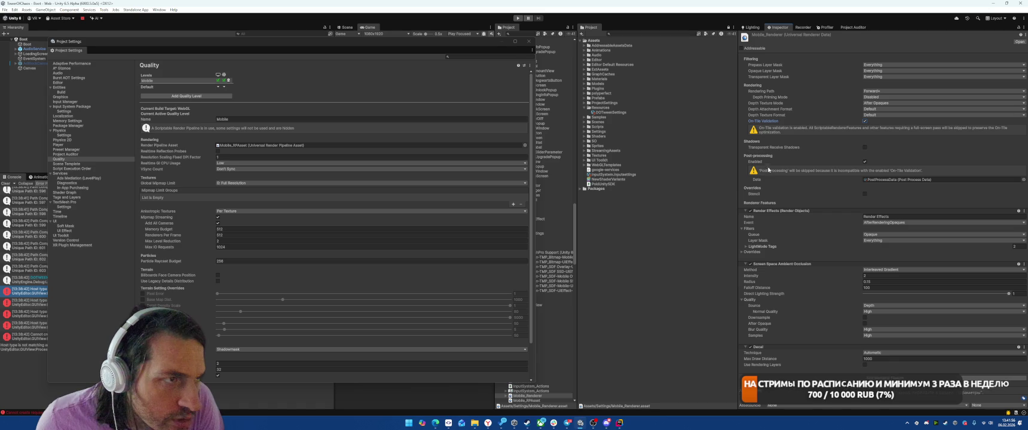
- Limit the transparent layer mask to the Default and UI layers
left_click(874, 77)
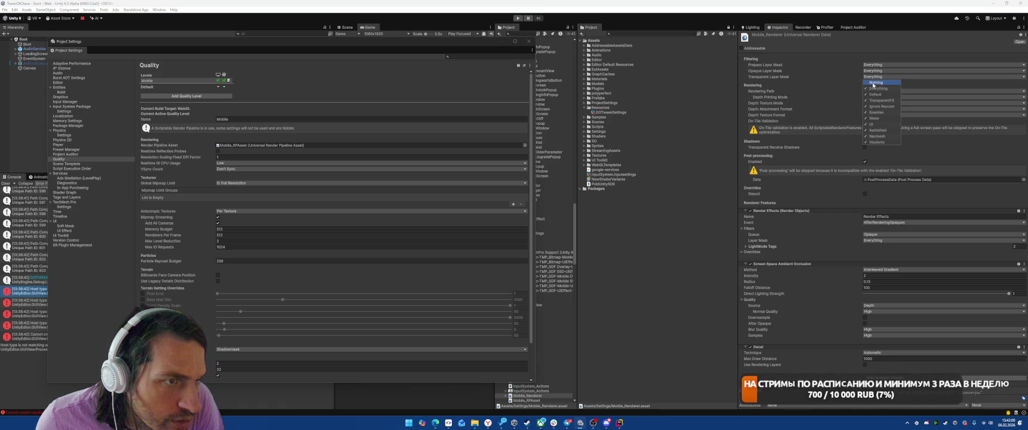
left_click(876, 82)
left_click(880, 124)
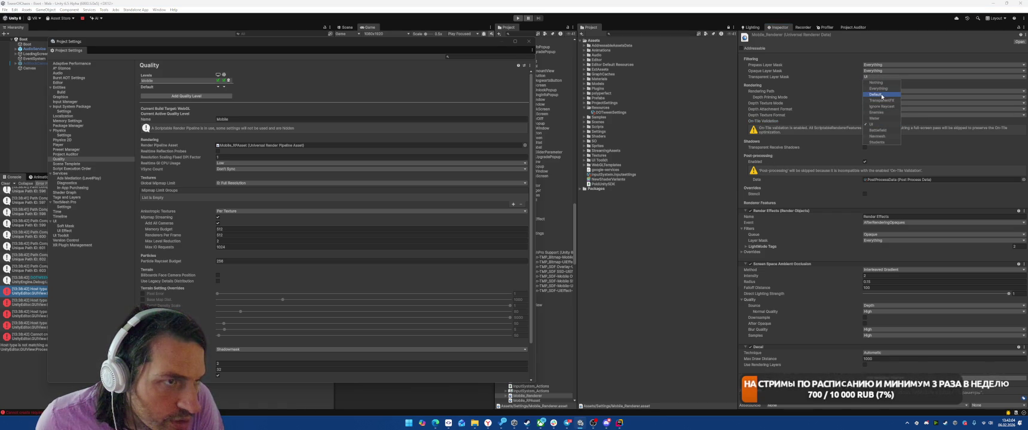
left_click(880, 94)
left_click(807, 87)
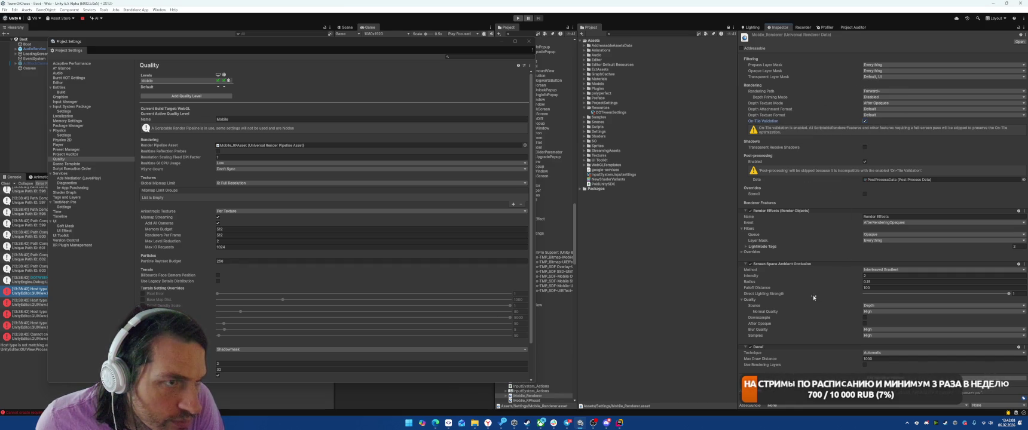
- Turn off post-processing on Mobile_Renderer and close the Project Settings window
mouse_move(809, 296)
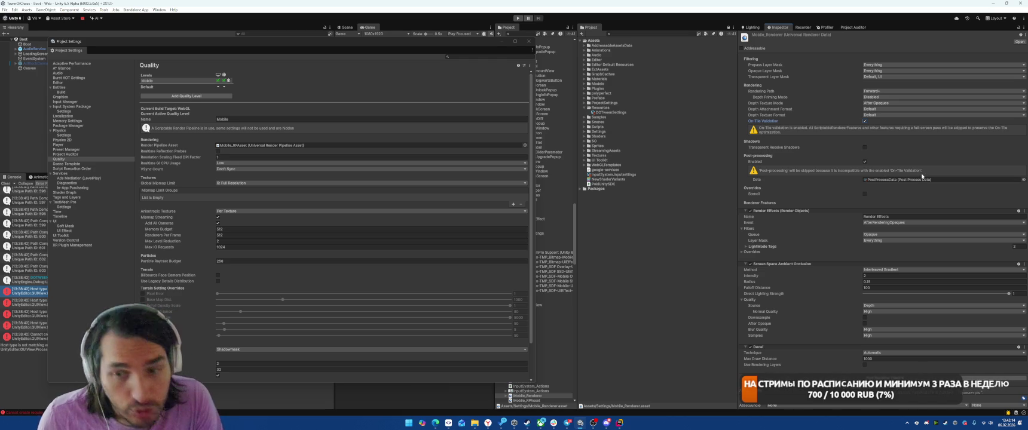
left_click(864, 162)
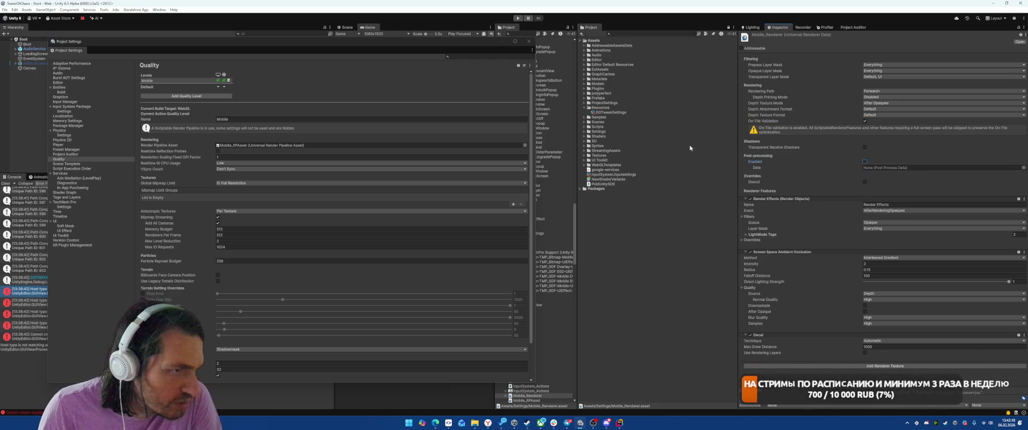
right_click(531, 50)
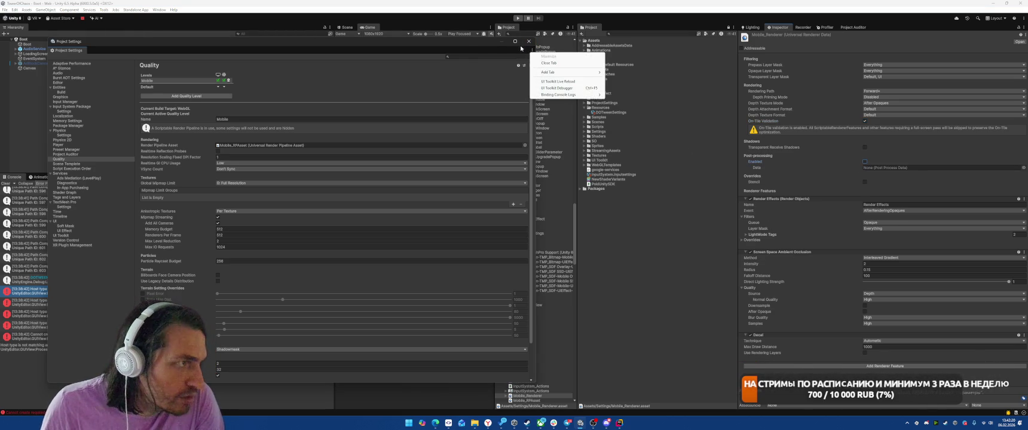
left_click(527, 51)
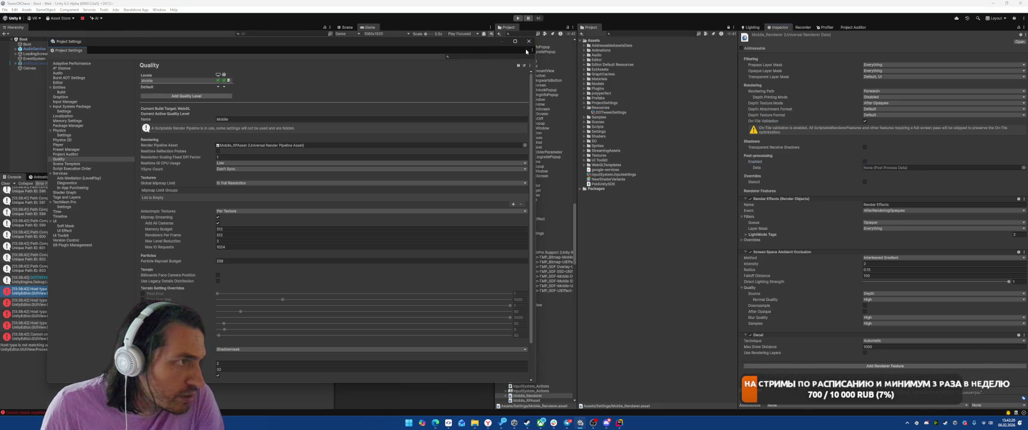
left_click(864, 162)
left_click(864, 161)
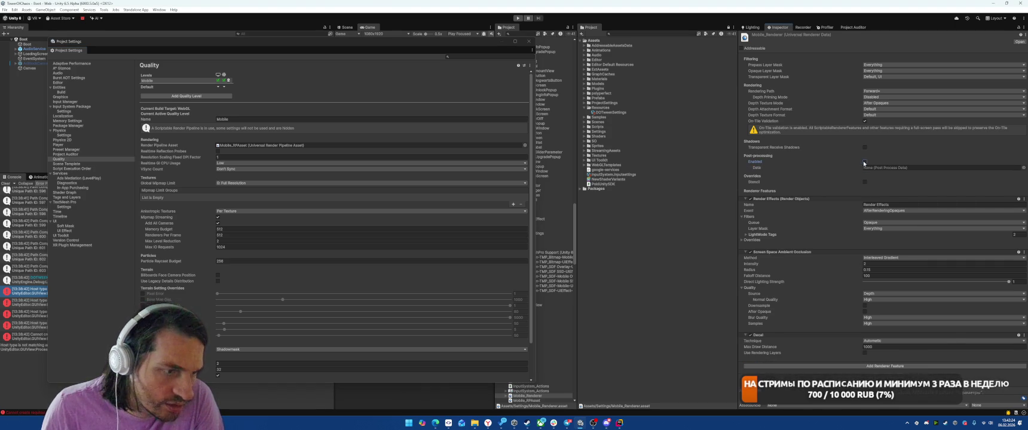
left_click(529, 41)
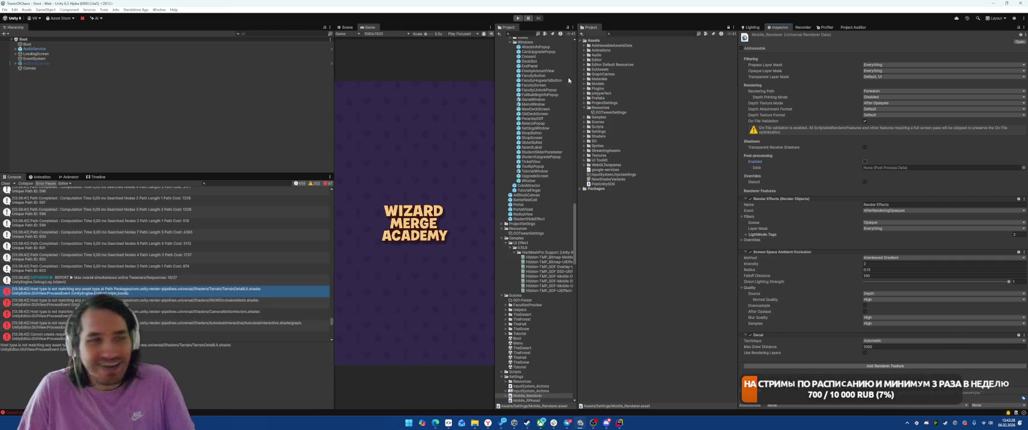
- Run the game, read an On-Tile Validation error, and disable On-Tile Validation on Mobile_Renderer
left_click(519, 18)
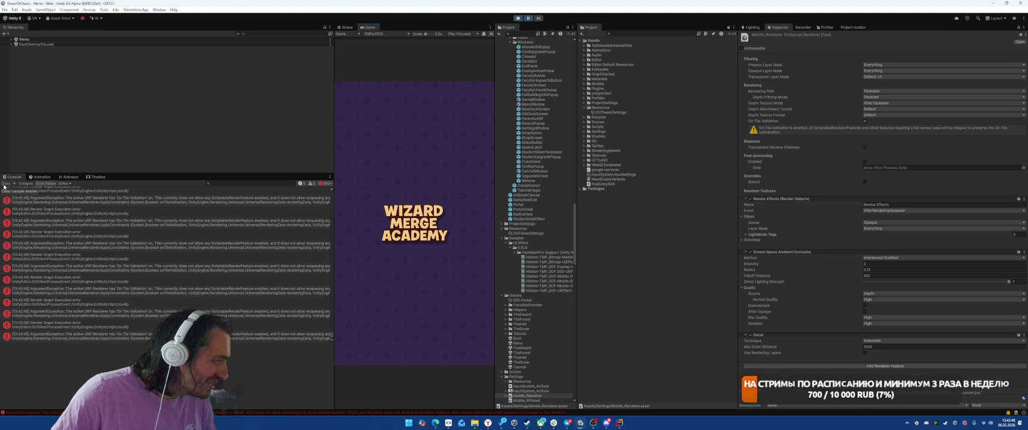
left_click(238, 292)
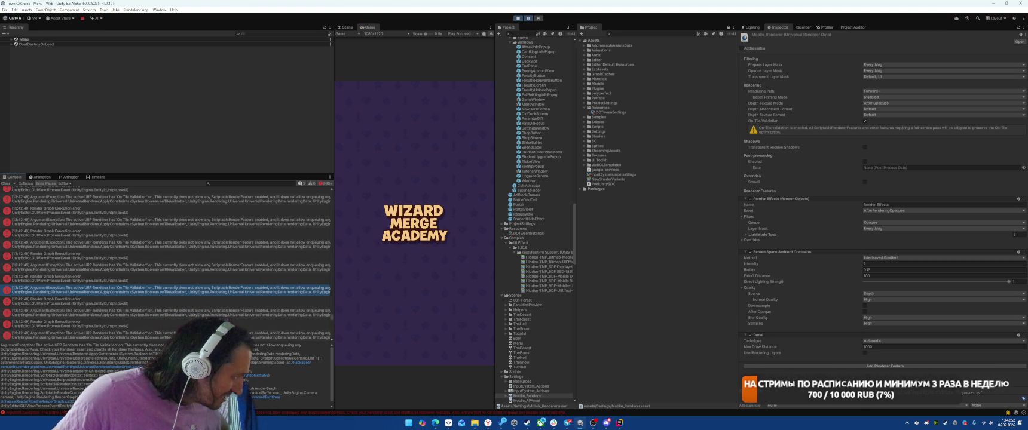
left_click(865, 121)
- Restart play mode and filter the Hierarchy to inspect the scene's cameras
left_click(518, 19)
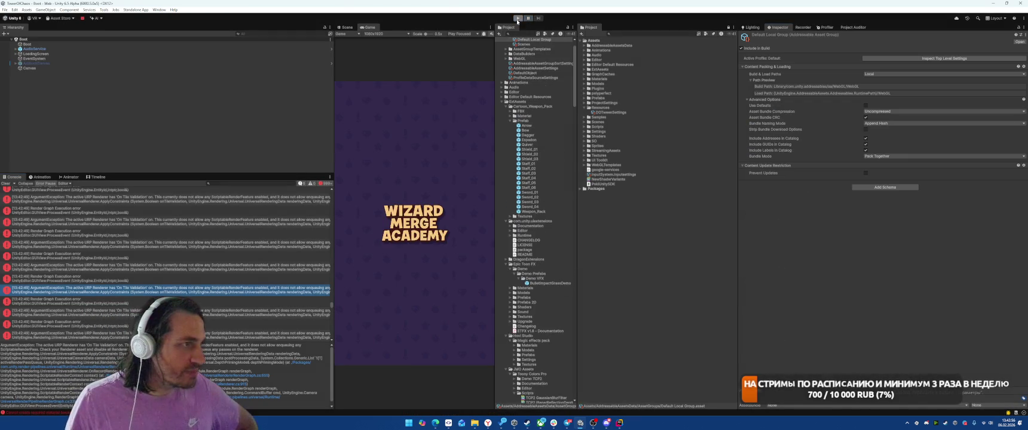
left_click(517, 18)
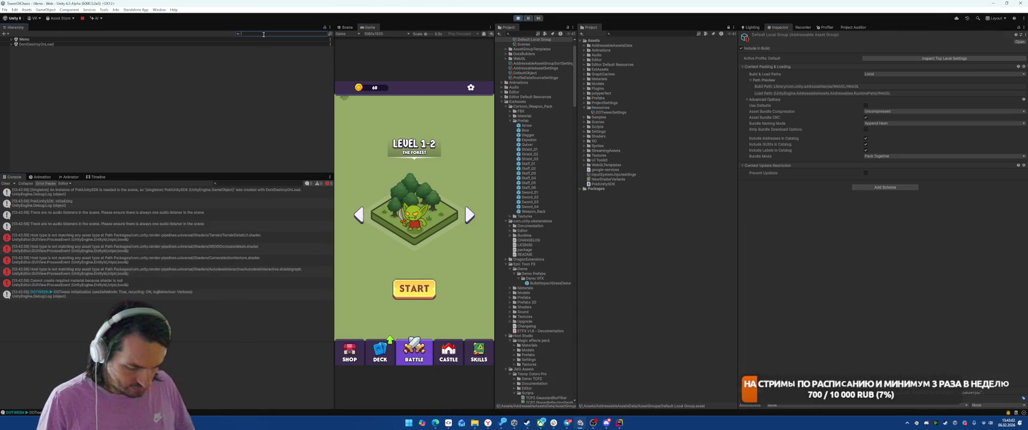
type("Camera")
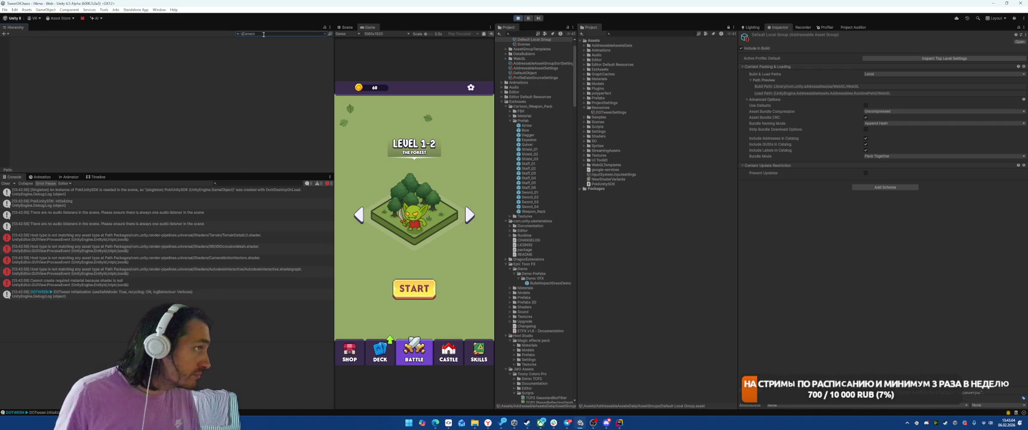
left_click(263, 44)
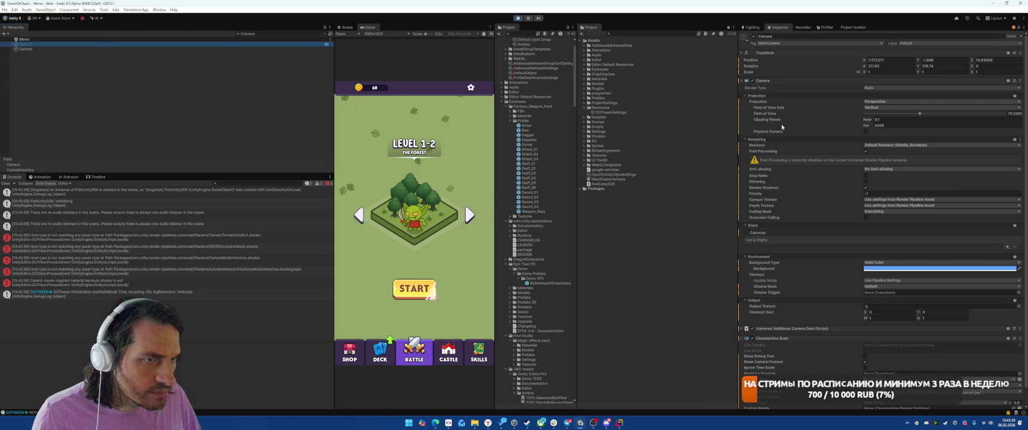
left_click(110, 49)
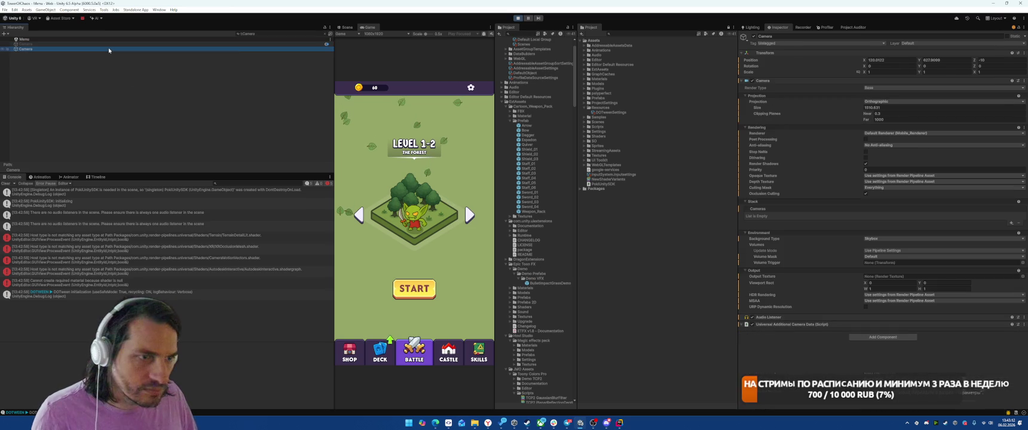
key("Up")
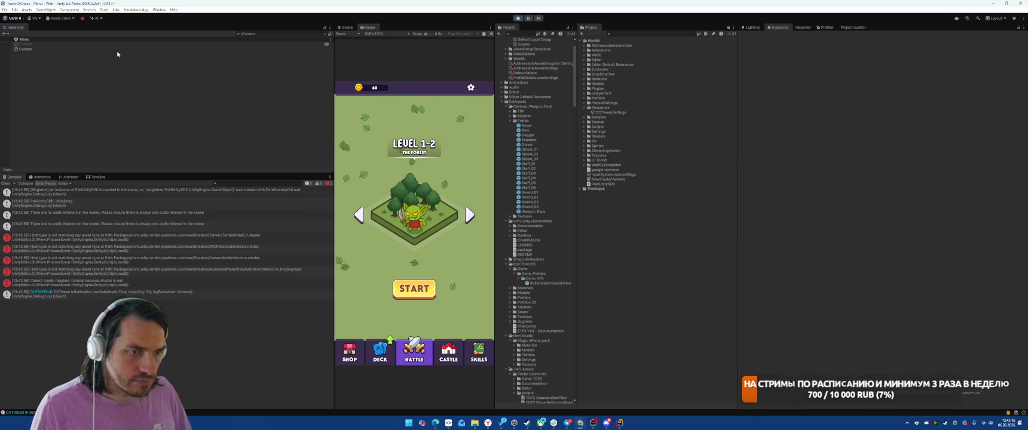
- Set the second camera's background type to Uninitialized, keeping its renderer unchanged
left_click(119, 49)
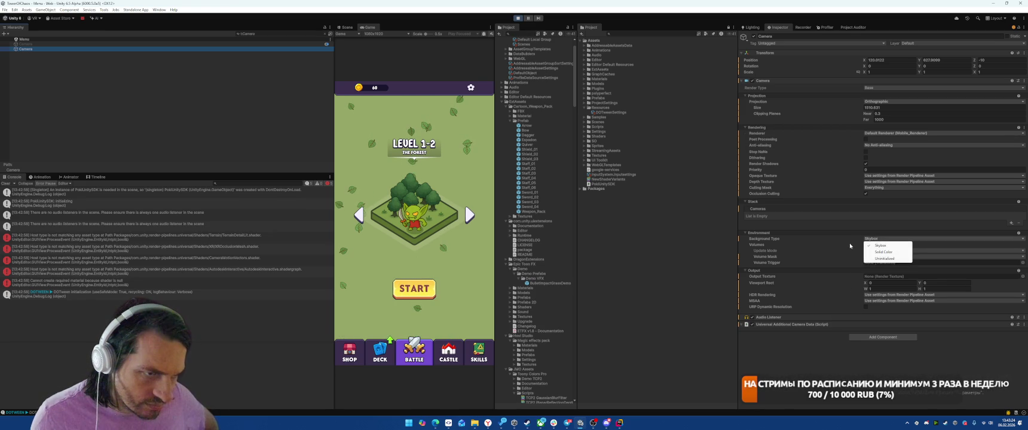
left_click(883, 258)
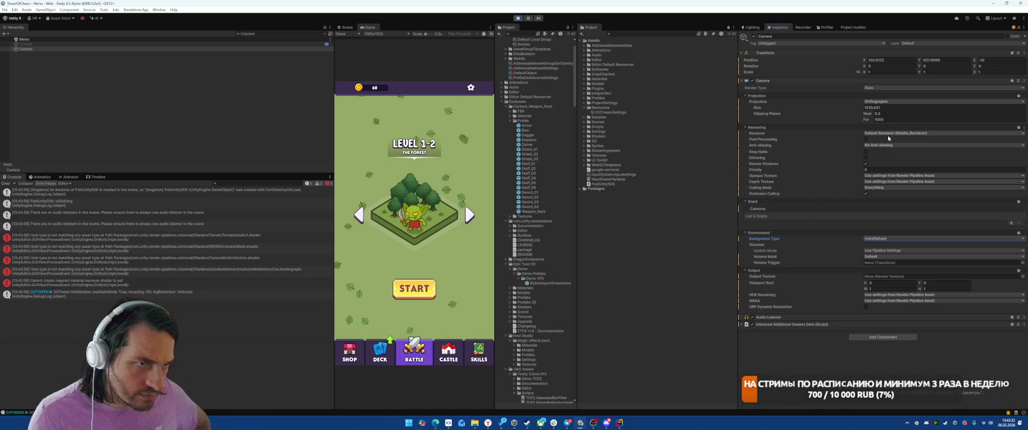
left_click(874, 132)
left_click(808, 136)
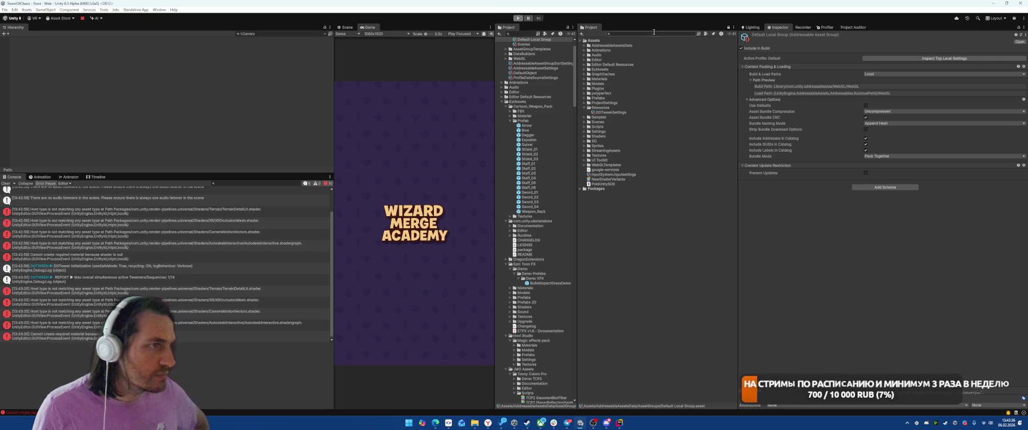
- Open the Menu scene and stop its camera rendering shadows
type("Menu")
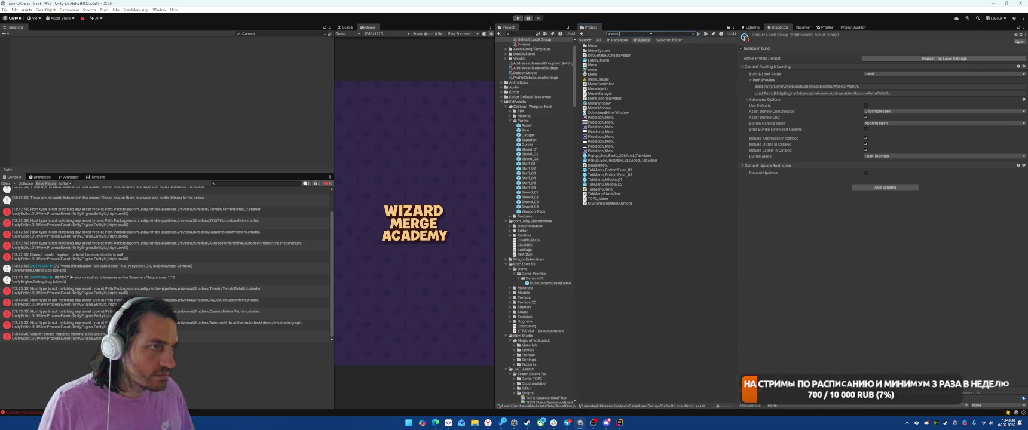
double_click(586, 74)
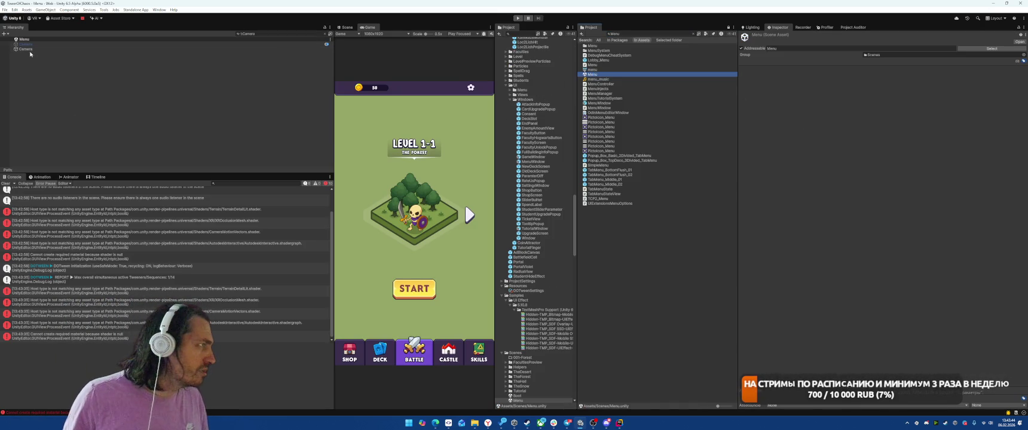
left_click(70, 49)
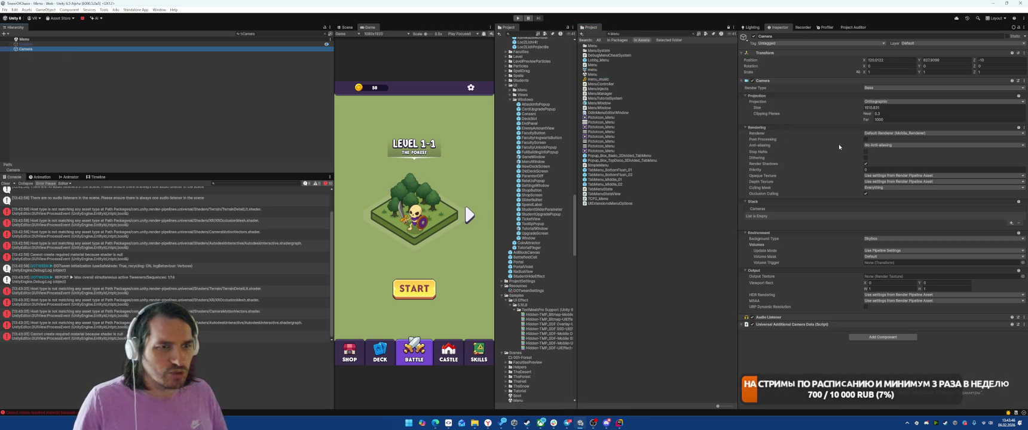
left_click(865, 163)
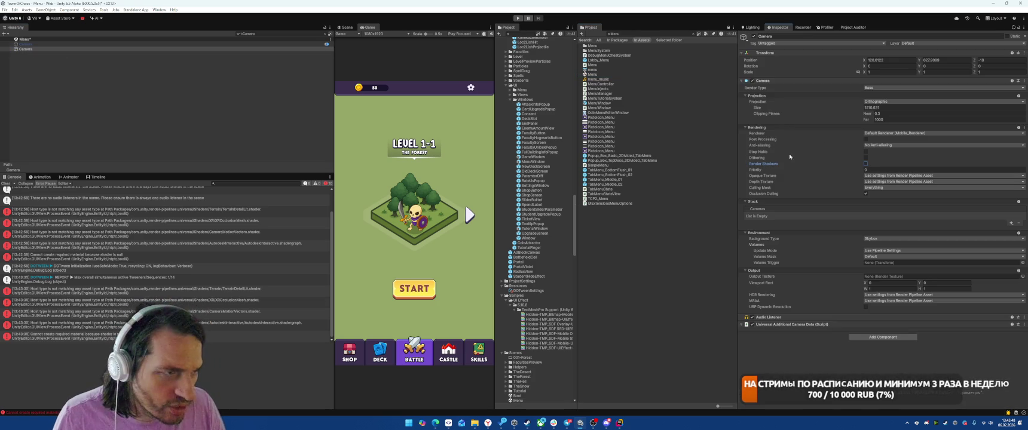
- Set opaque and depth textures Off, culling mask Nothing, background Uninitialized, and save the scene
left_click(877, 175)
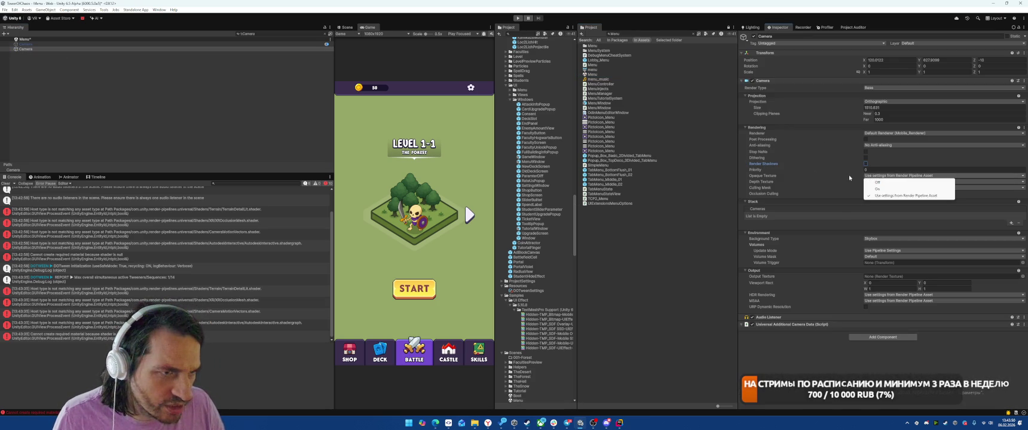
left_click(876, 188)
left_click(873, 176)
left_click(871, 188)
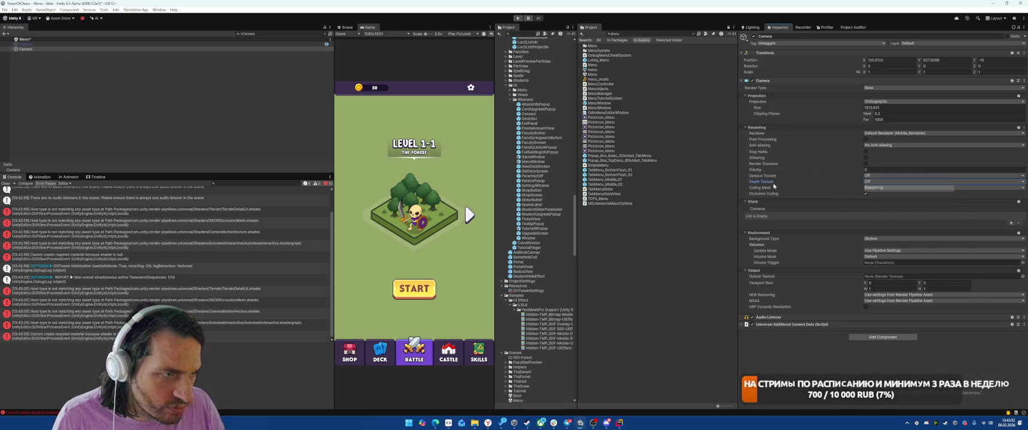
left_click(881, 189)
left_click(865, 194)
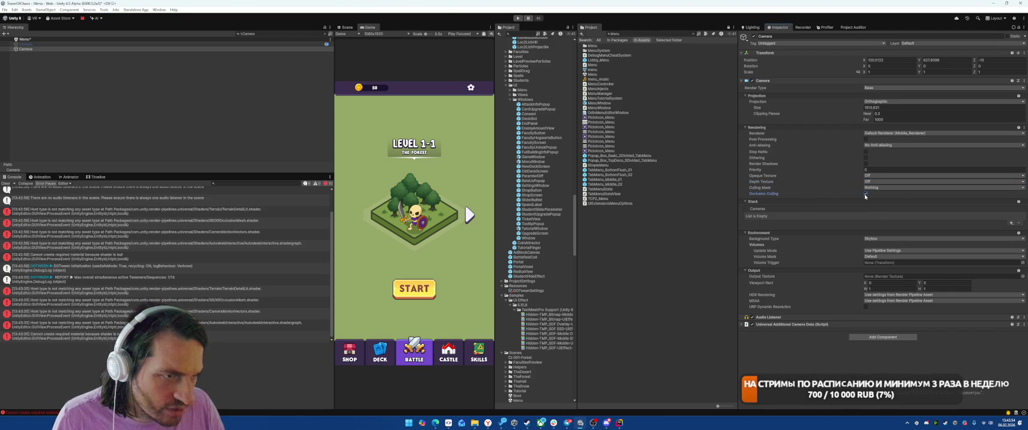
left_click(870, 243)
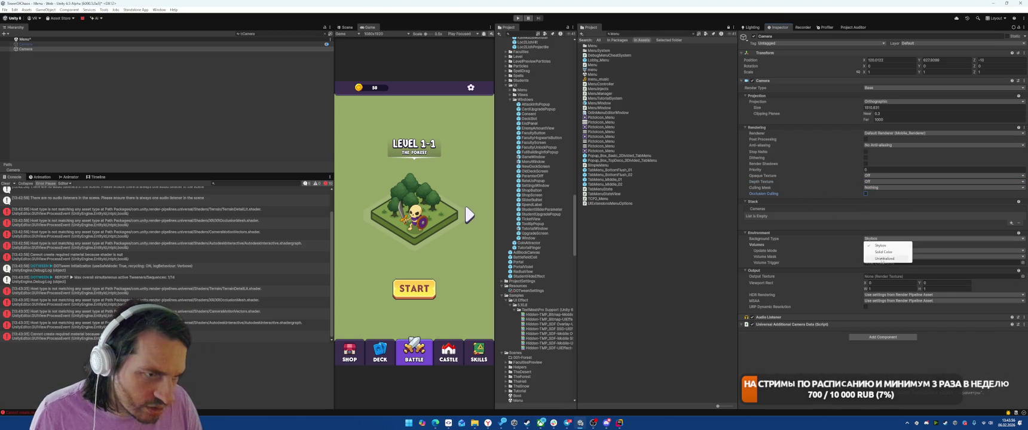
left_click(883, 260)
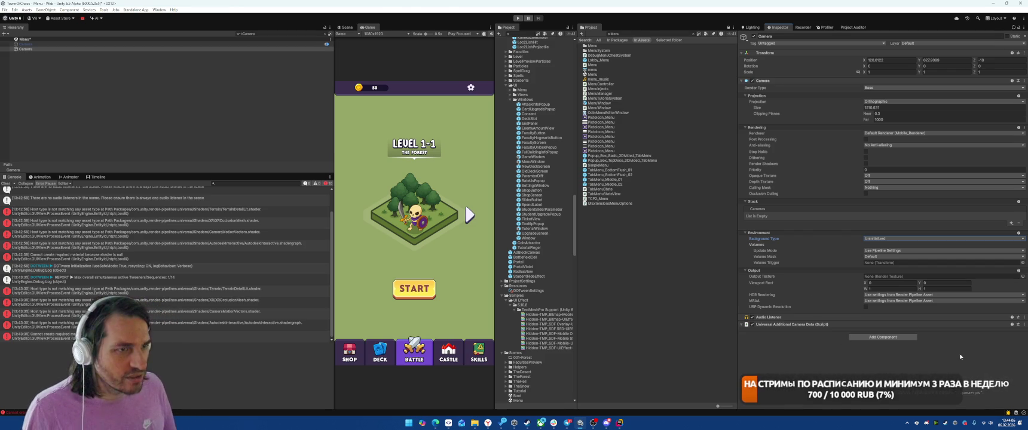
key("ctrl+s")
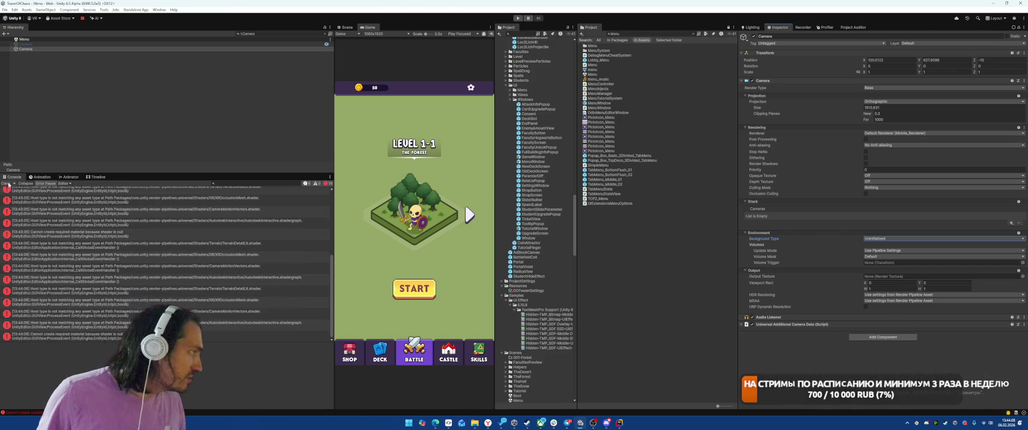
- Review the main camera's culling layers and HDR options, leaving them unchanged
left_click(6, 184)
left_click(26, 43)
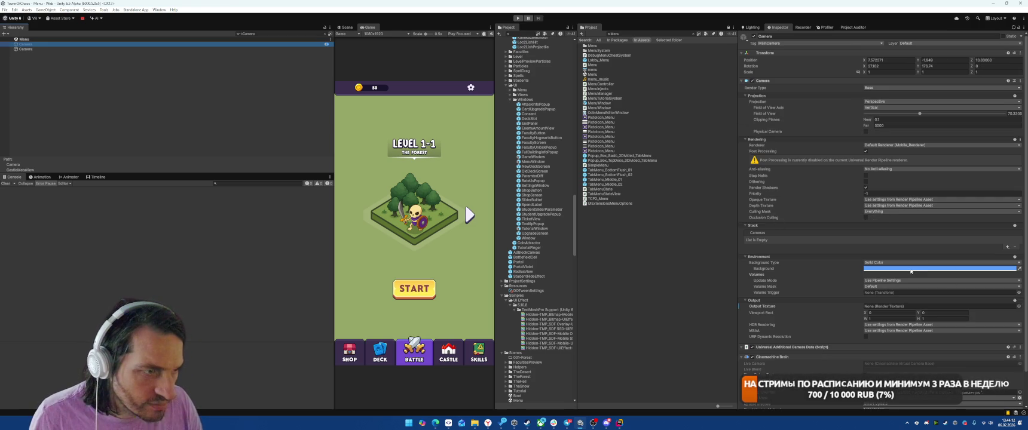
left_click(876, 211)
left_click(810, 218)
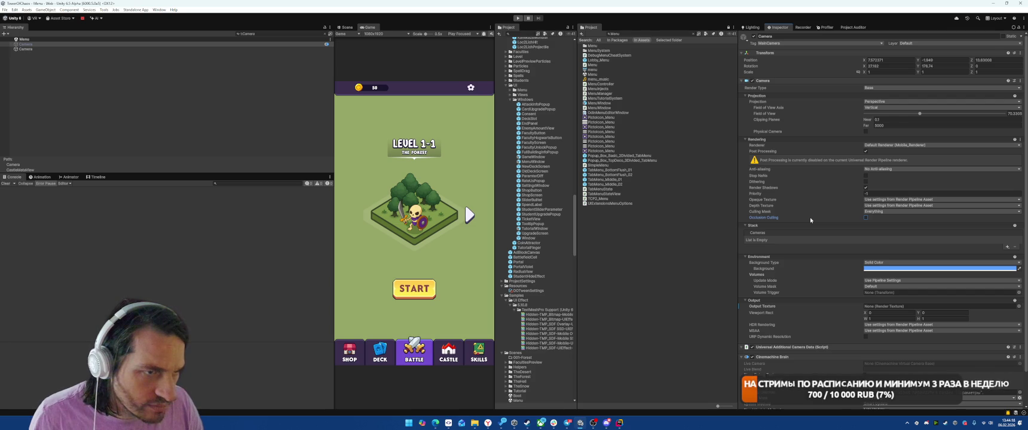
scroll(811, 221, "down", 3)
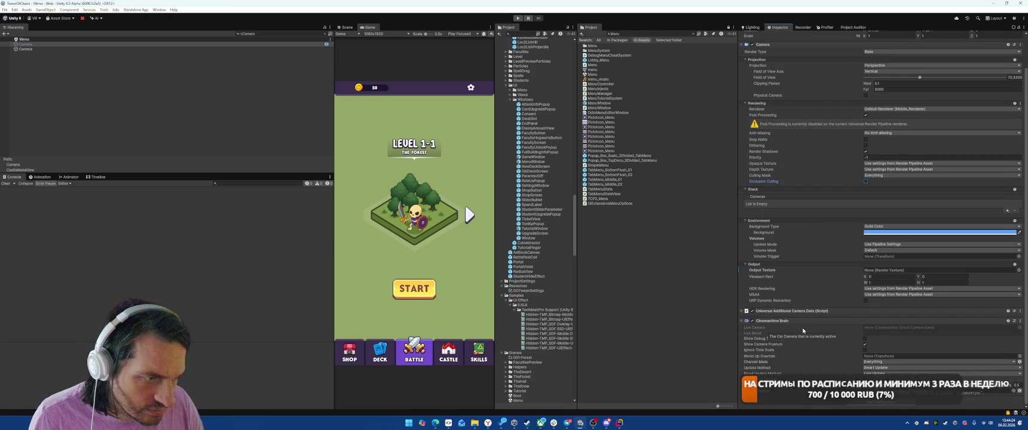
left_click(868, 289)
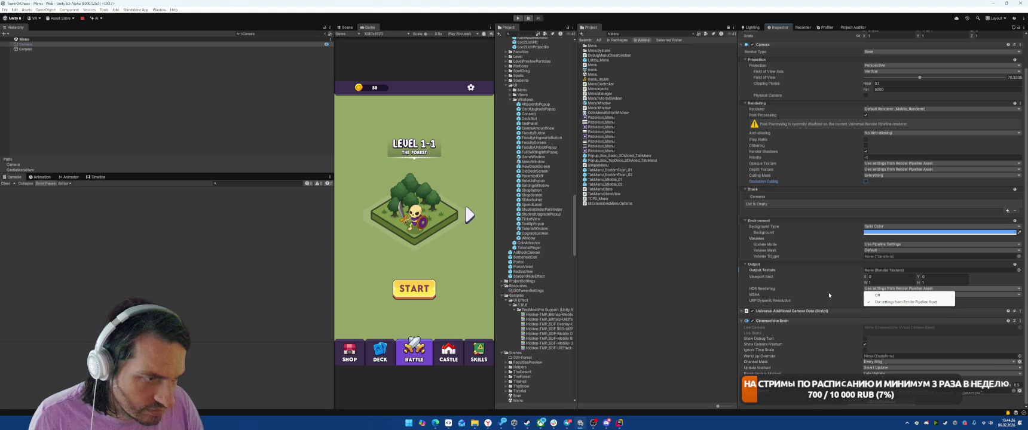
left_click(790, 293)
scroll(790, 293, "up", 3)
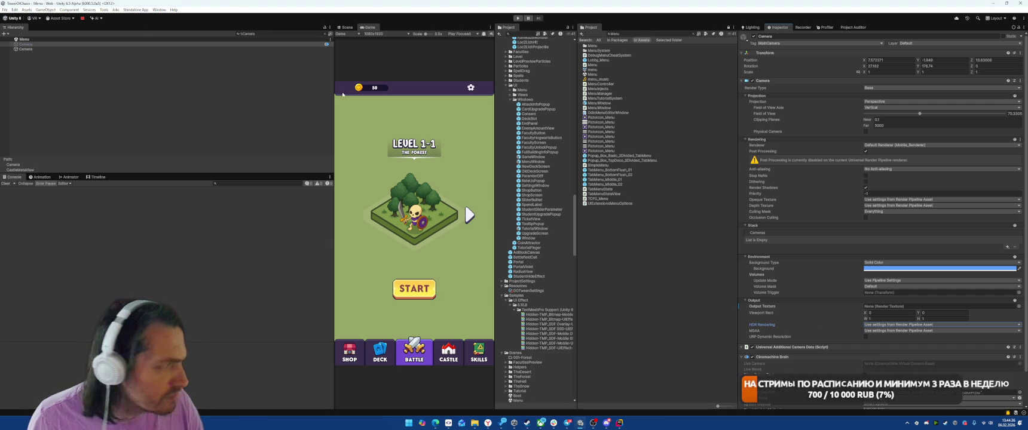
- Move the orthographic camera above the main camera, then open the Boot scene
left_click(95, 49)
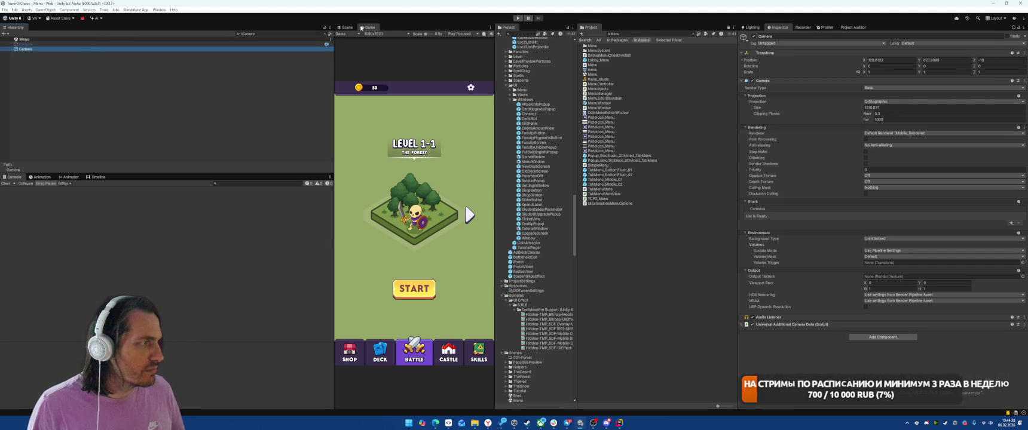
left_click_drag(150, 48, 150, 42)
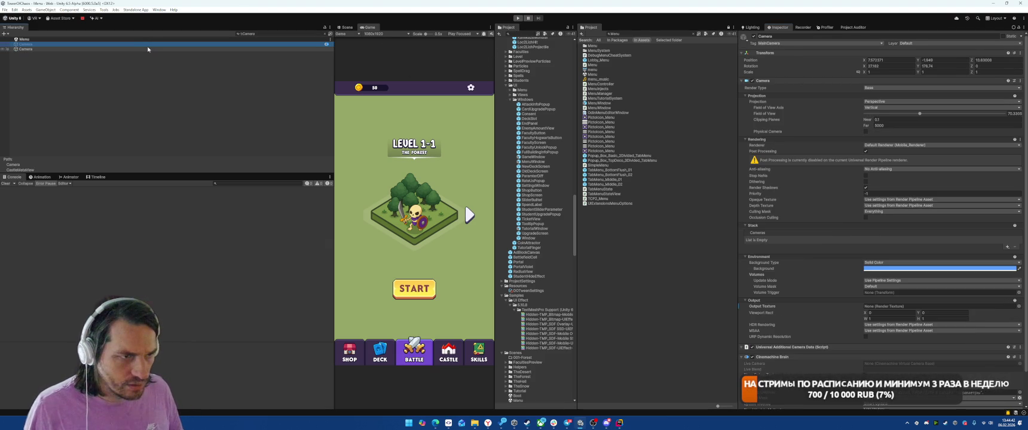
left_click(147, 48)
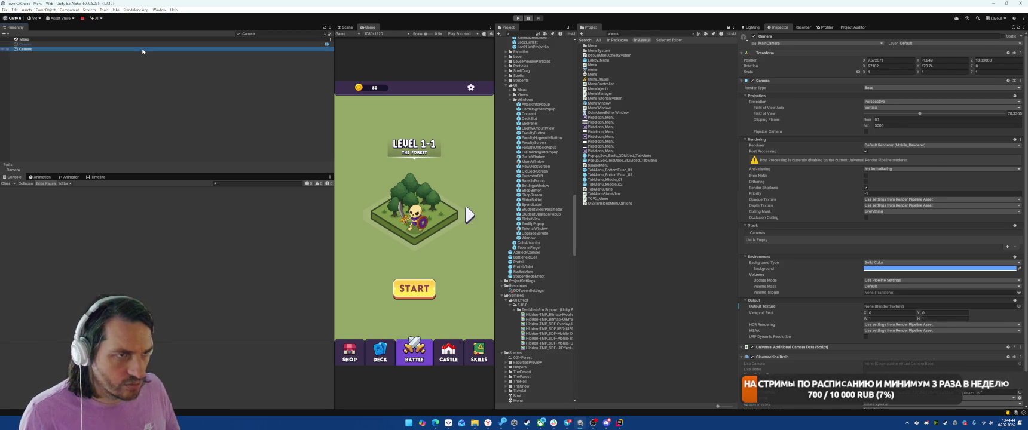
double_click(635, 34)
type("Boot")
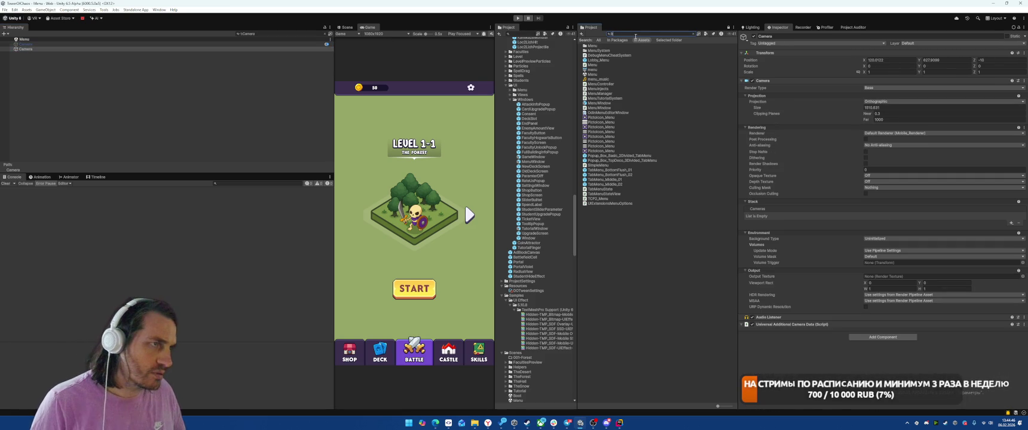
double_click(592, 50)
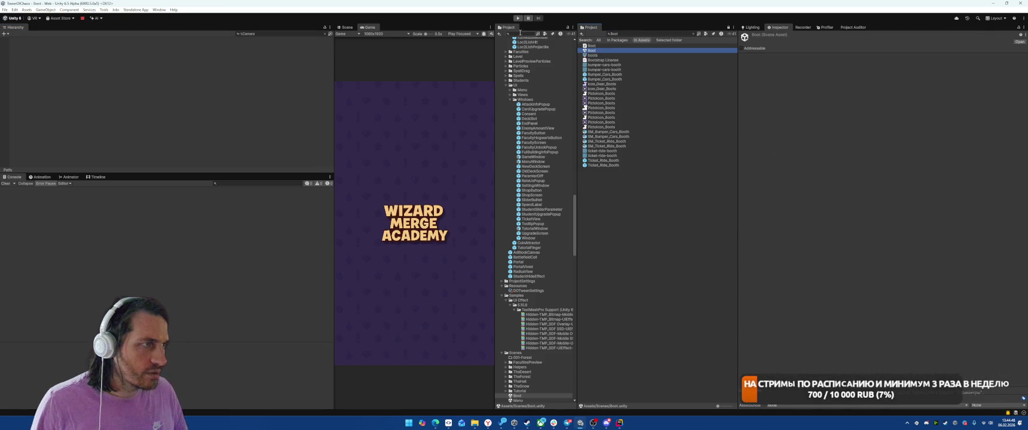
- Play from Boot and read the Terrain/TerrainDetailLit and CameraMotionVectors shader errors
left_click(518, 18)
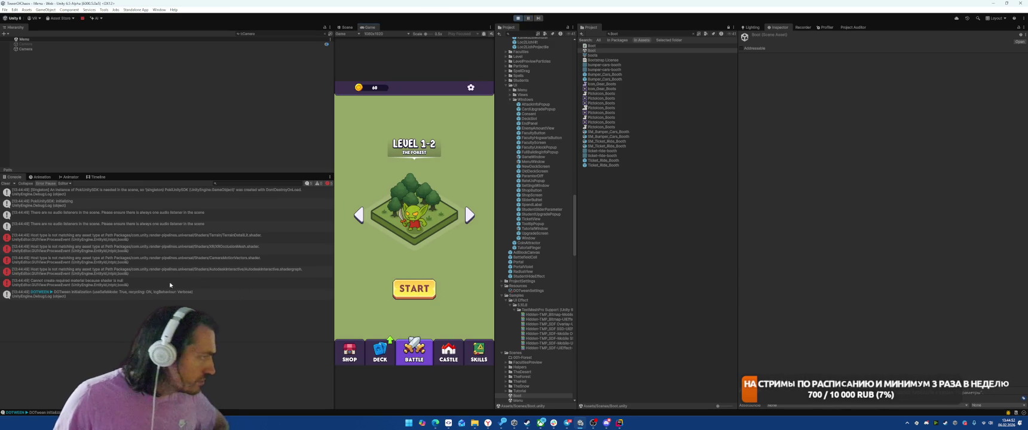
mouse_move(173, 271)
left_mouse_down()
mouse_move(172, 236)
mouse_move(160, 273)
mouse_move(149, 250)
mouse_move(141, 274)
left_mouse_up()
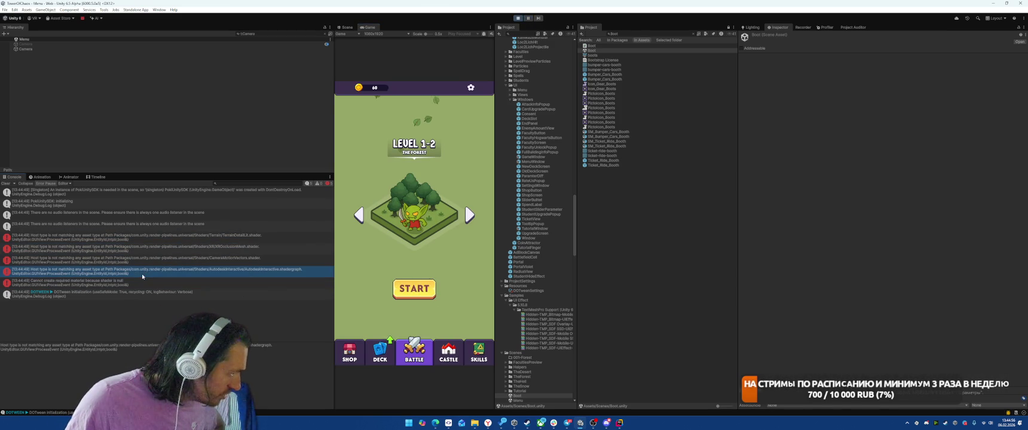
key("Up")
key("Up")
key("Up")
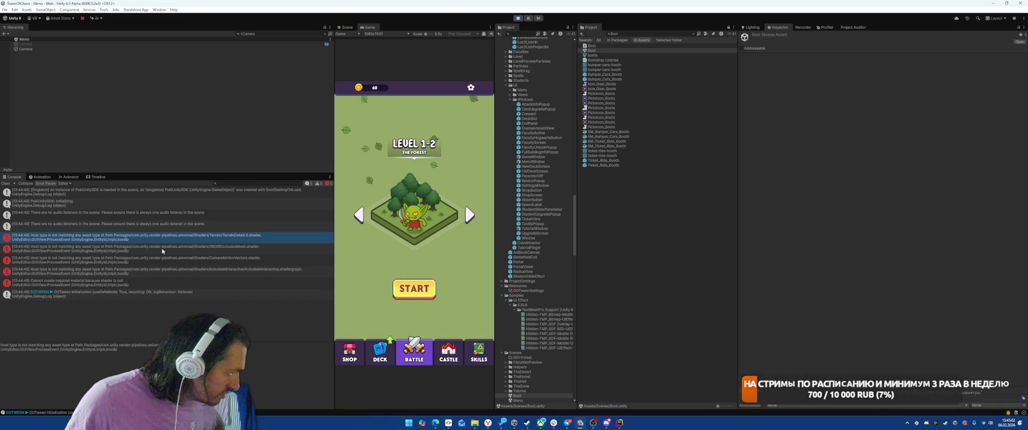
key("Down")
key("Down")
left_click(138, 235)
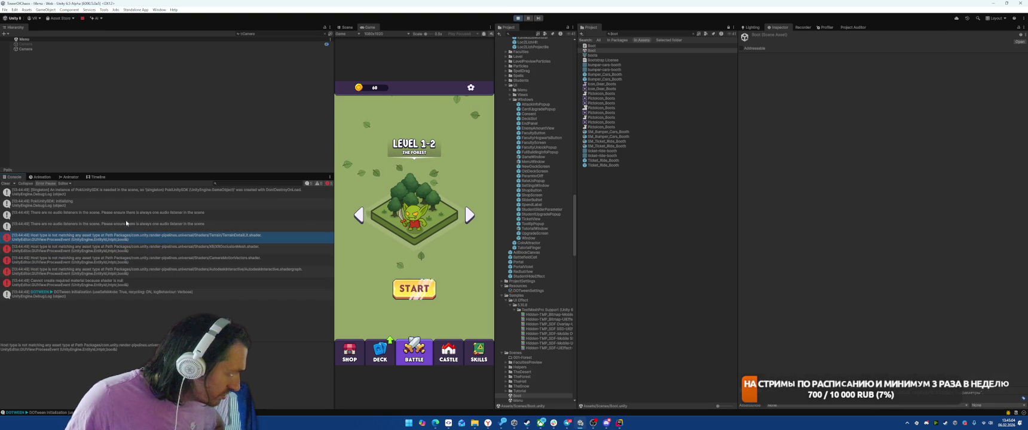
key("Up")
key("Up")
key("Down")
key("Down")
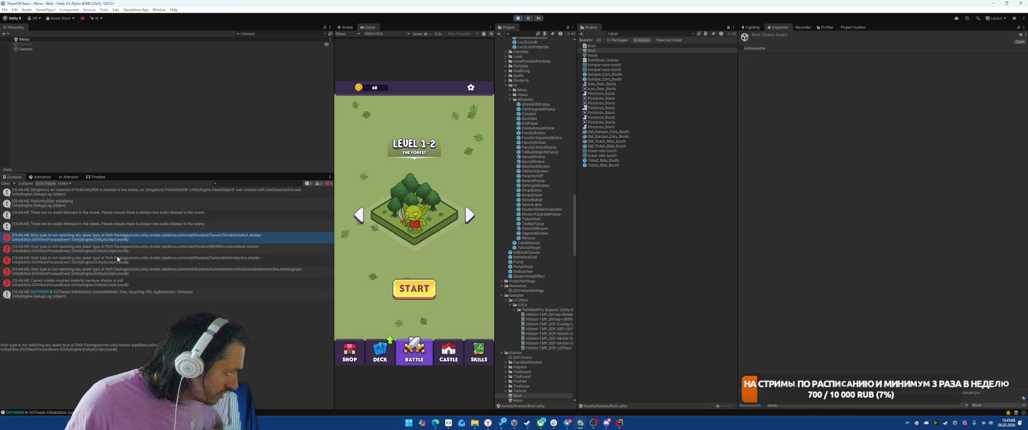
- Read the missing material error and compare it with the Autodesk shader error
left_click(330, 177)
left_click(179, 259)
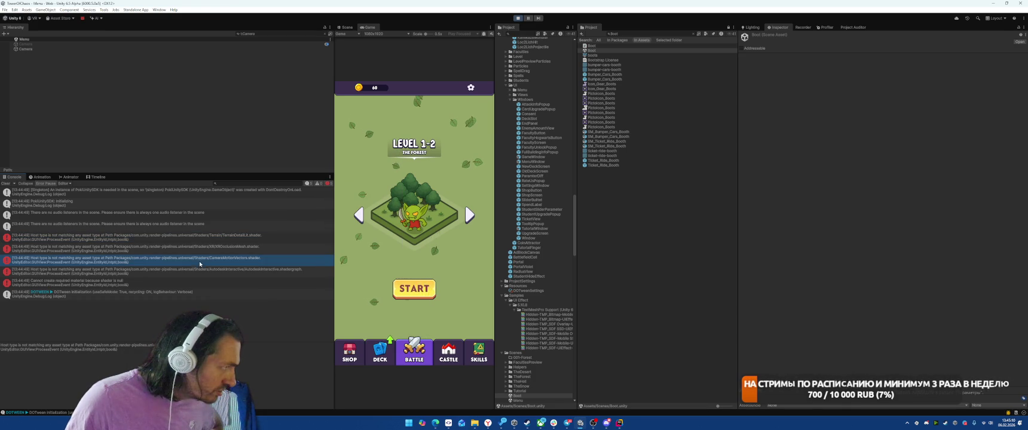
left_click(101, 282)
key("Up")
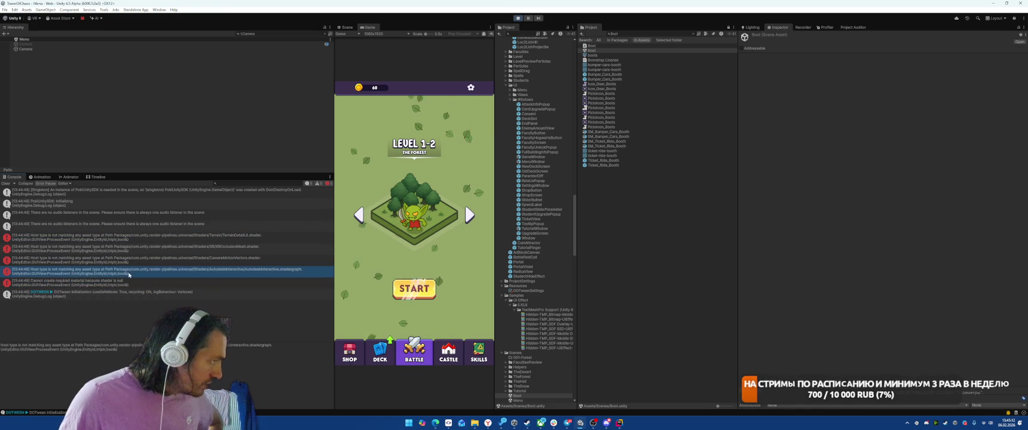
key("Down")
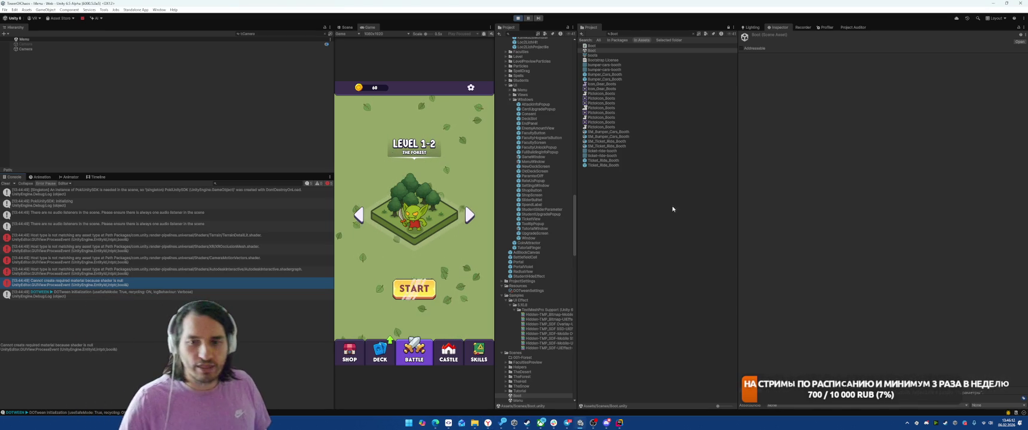
- Start a level and place the two-block unit card on the board
left_click(412, 290)
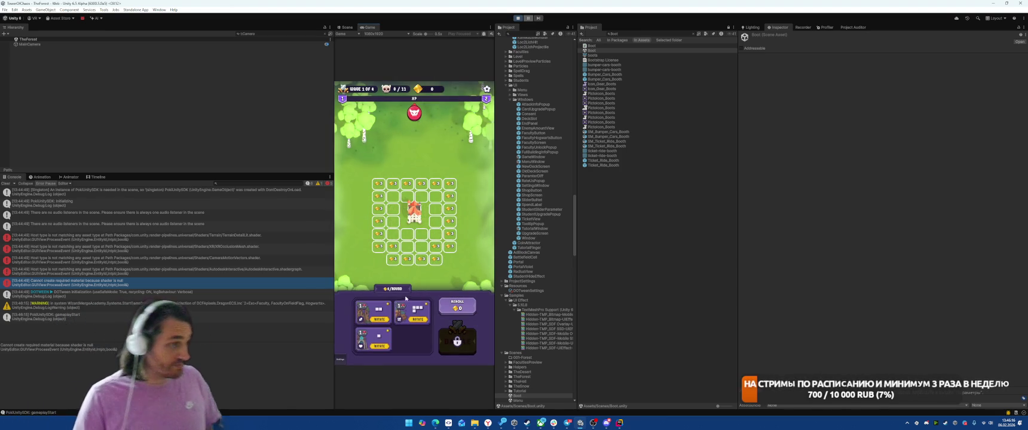
left_click_drag(417, 325, 408, 198)
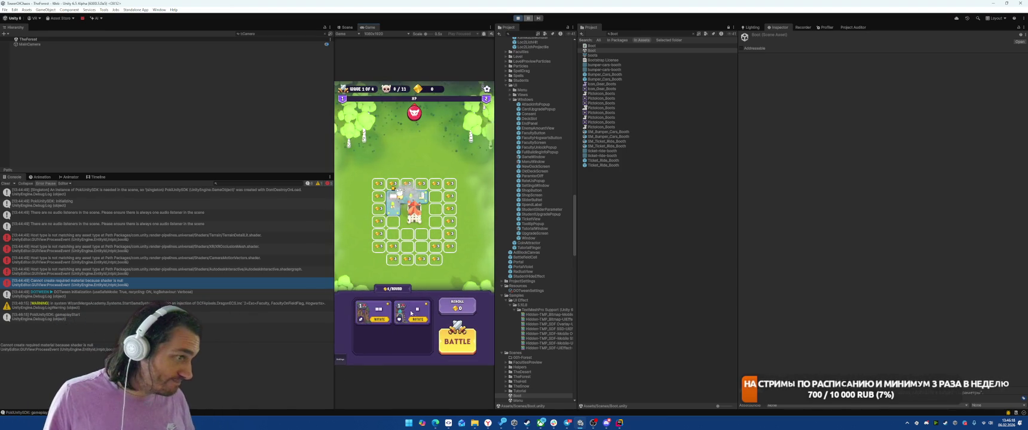
left_click(378, 323)
left_click(472, 139)
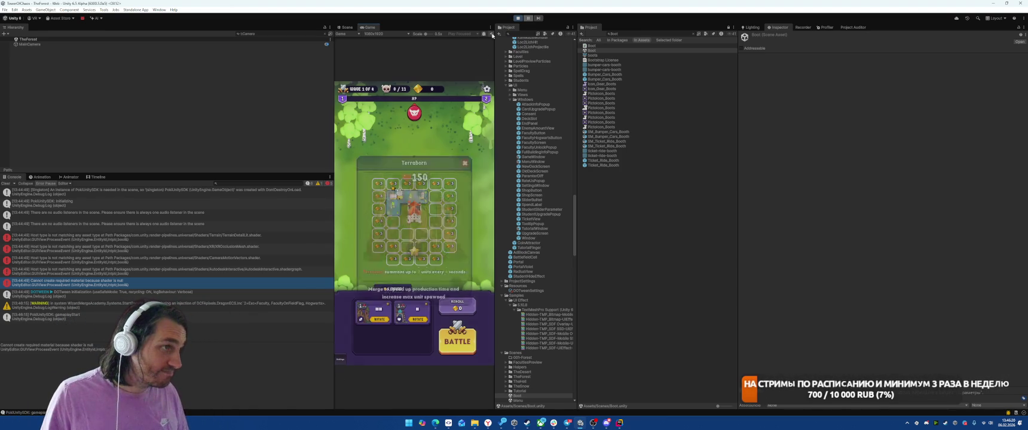
- View the Terraborn unit details, then place the left card on the board as a Small Mine
left_click(378, 313)
left_click(378, 323)
left_click(380, 316)
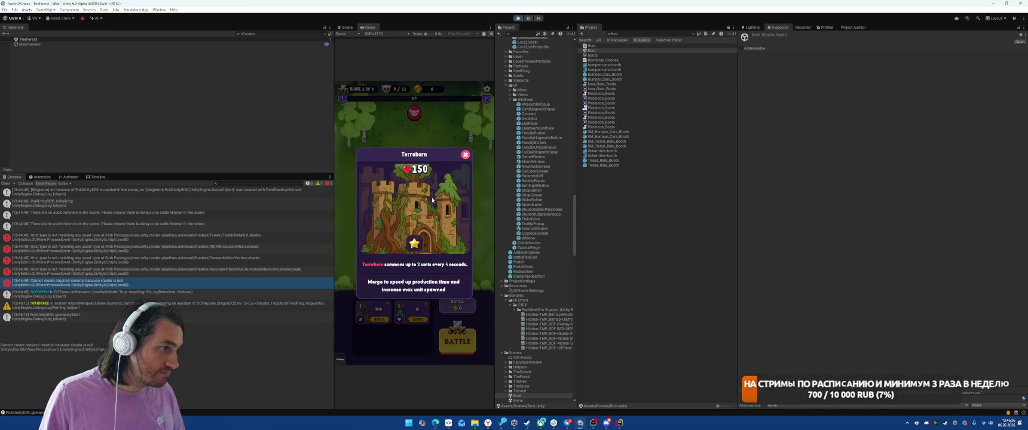
left_click(466, 155)
mouse_move(379, 311)
left_mouse_down()
mouse_move(408, 217)
mouse_move(398, 226)
left_mouse_up()
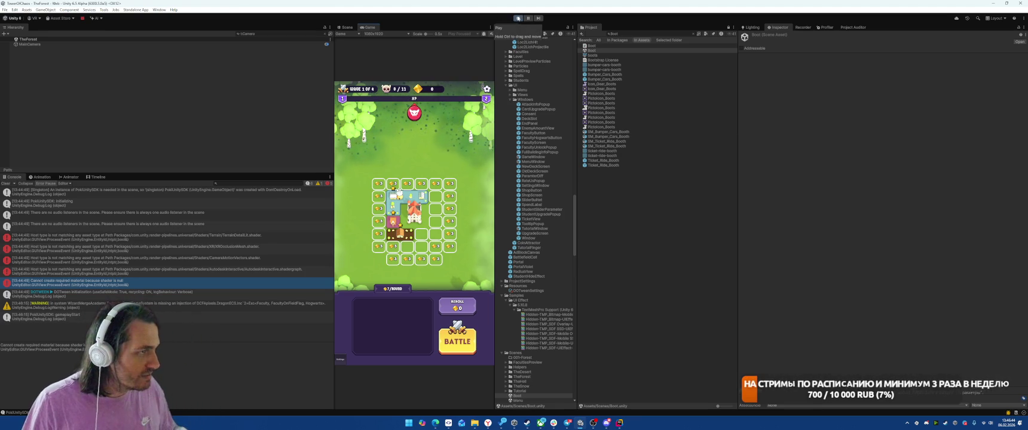
- Stop the game, clear the Console, and start Play mode again
left_click(518, 18)
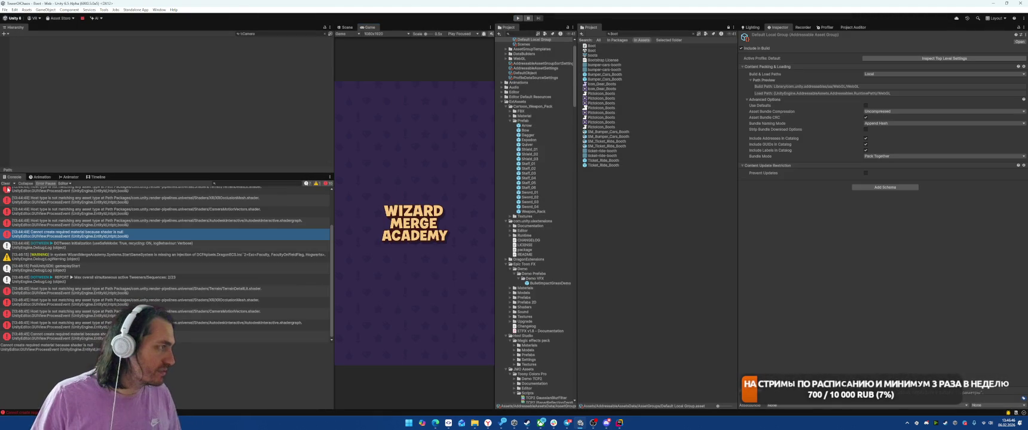
left_click(7, 184)
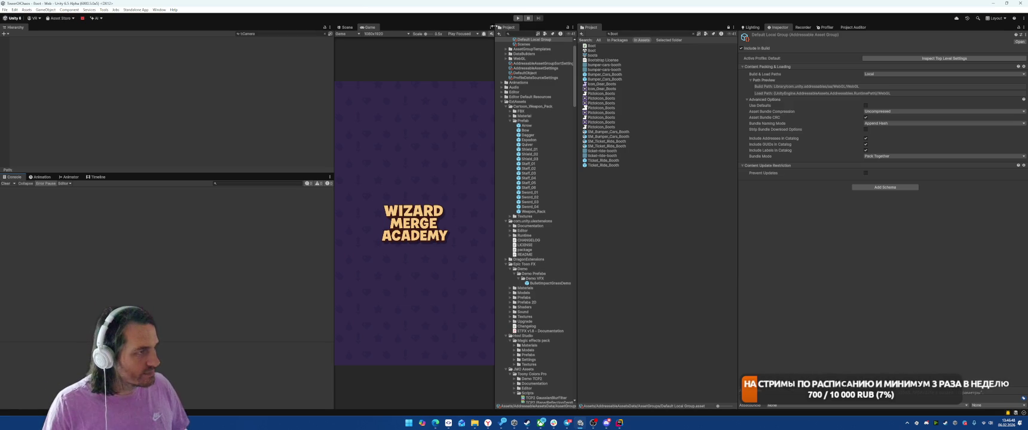
left_click(518, 19)
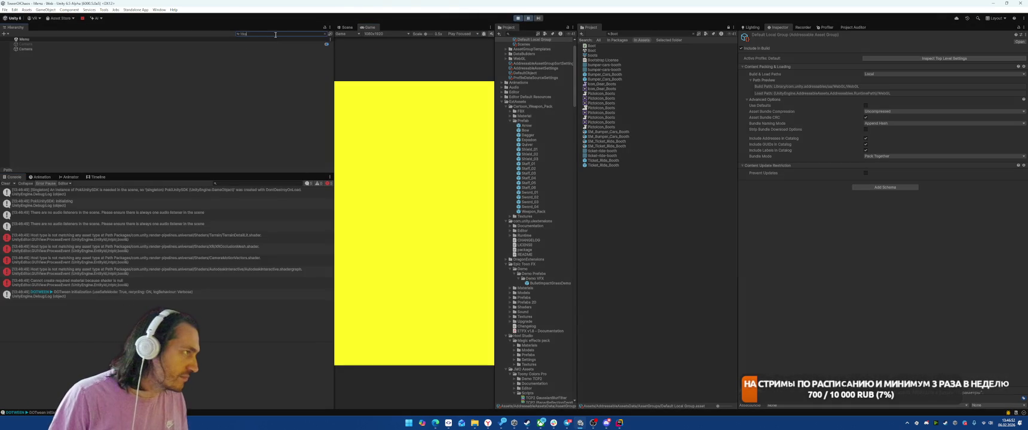
- Select all t:MeshRenderer objects in the Hierarchy, set Light Probes Off, then stop Play
key("BackSpace")
key("BackSpace")
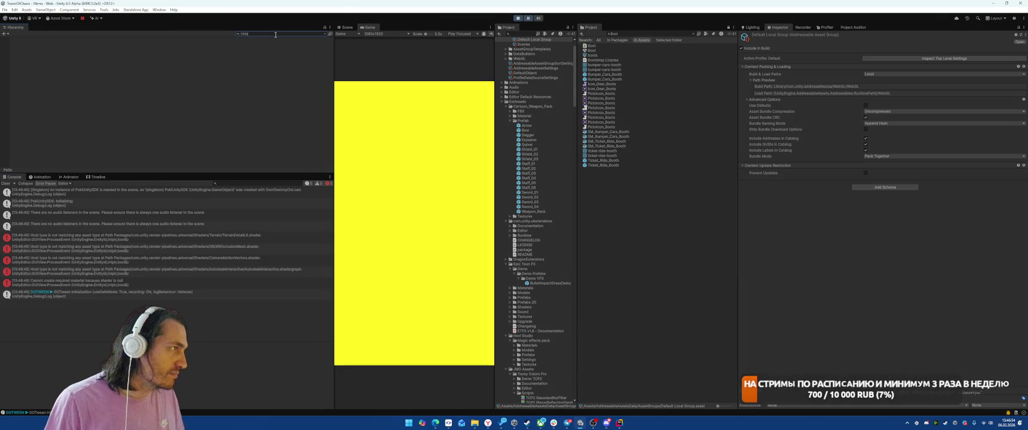
type("shRenderer")
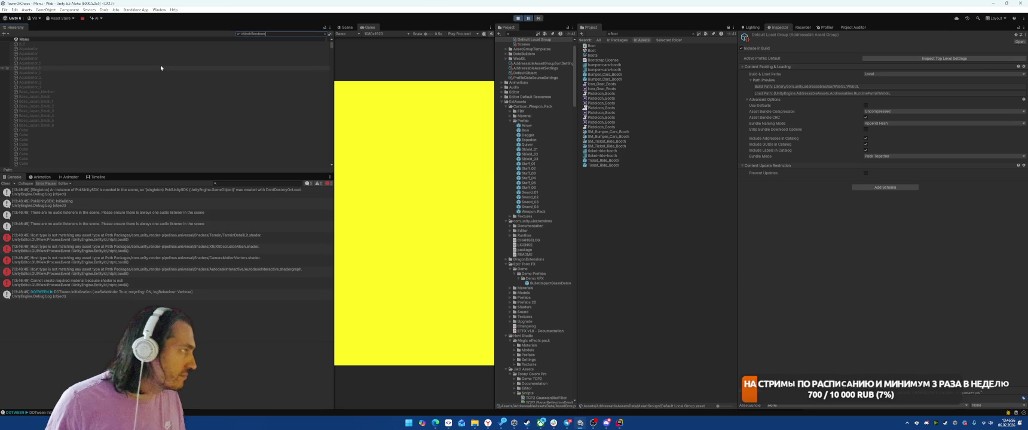
left_click(165, 45)
left_click(180, 81)
key("ctrl+a")
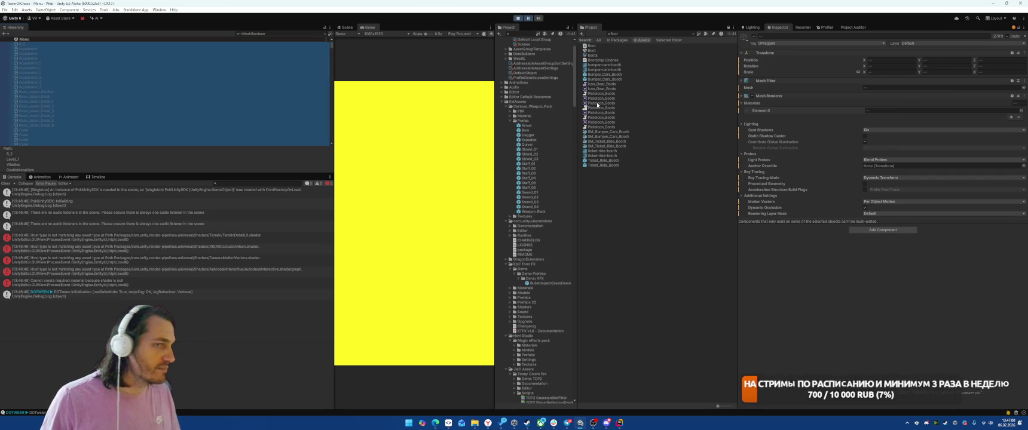
left_click(868, 160)
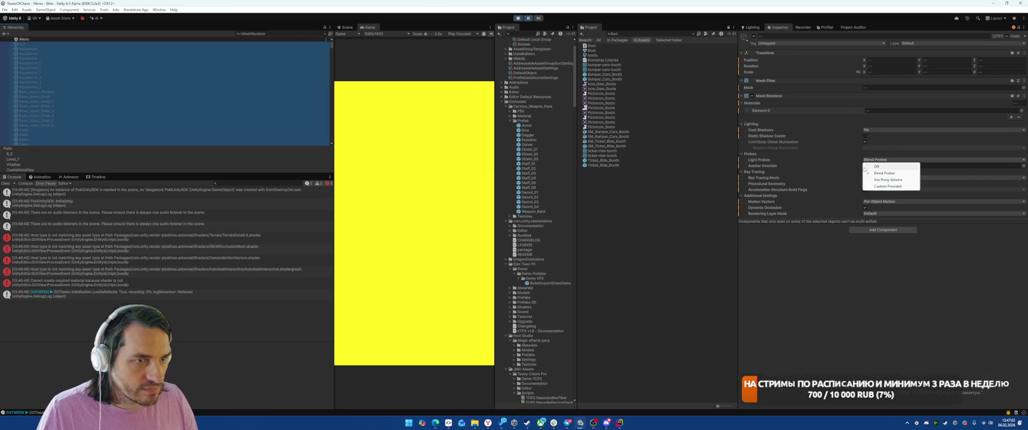
left_click(873, 164)
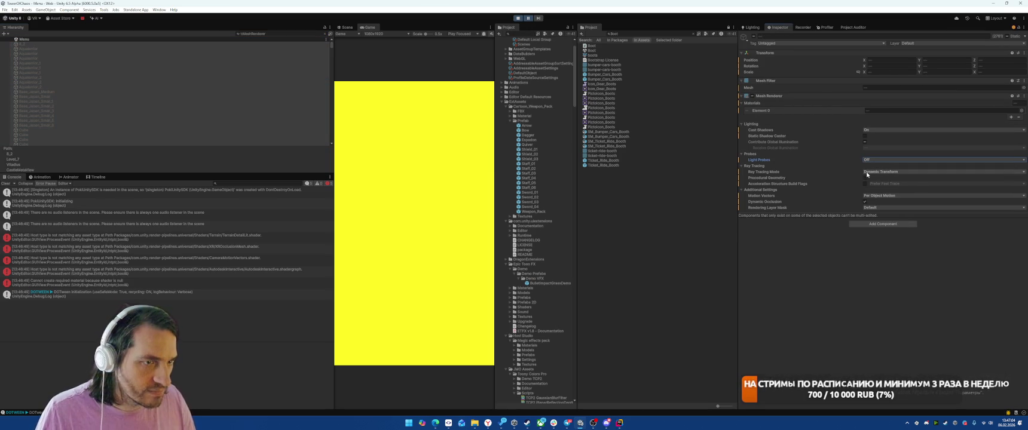
left_click(517, 18)
type("Castl")
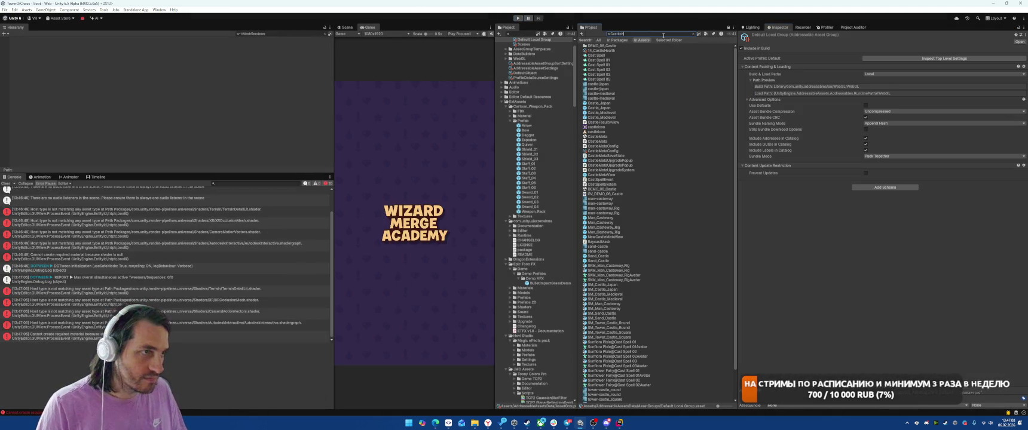
- Open the CastleMetaView prefab and select all its renderers filtered by t:MeshRenderer
type("eMe")
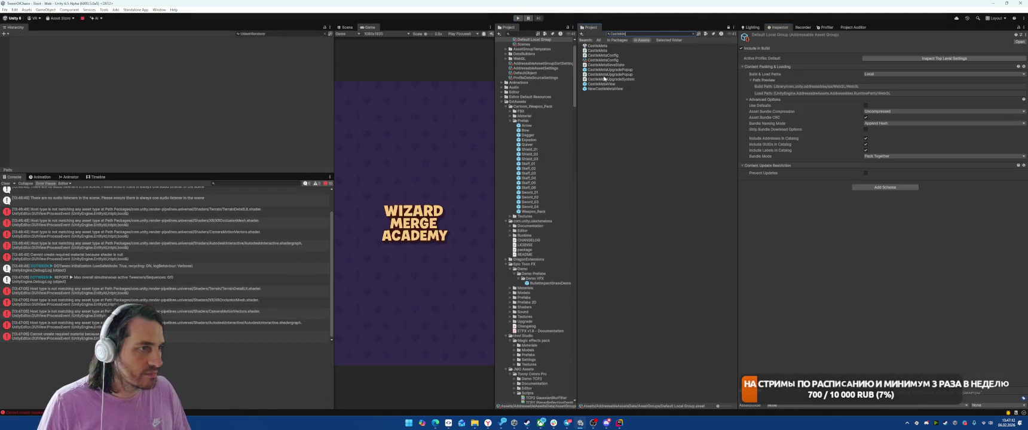
double_click(601, 85)
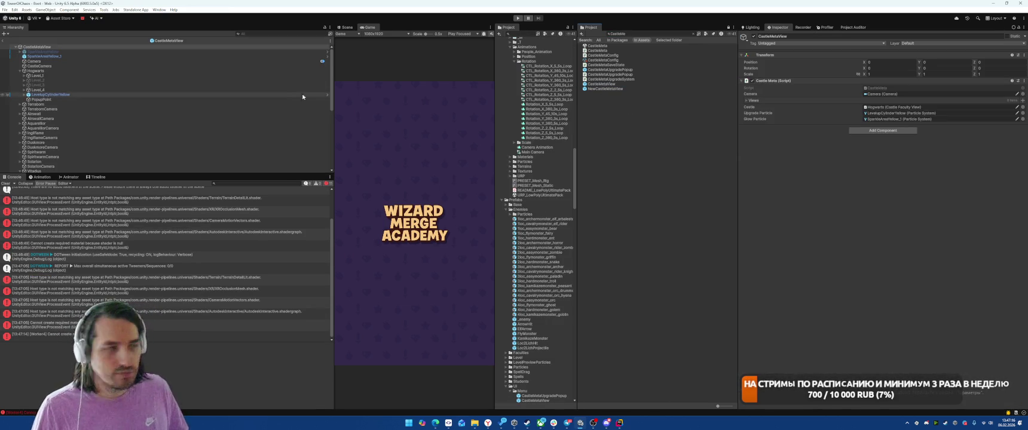
type("t:MeshRenderer")
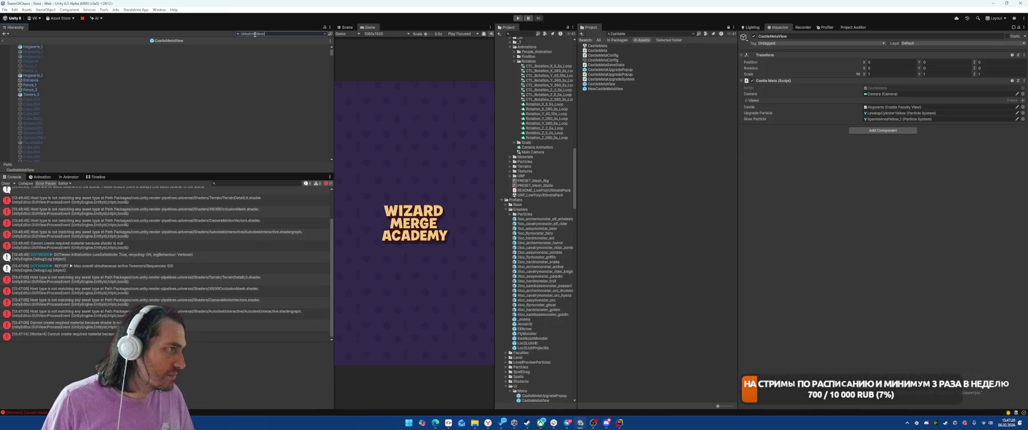
left_click(192, 67)
key("ctrl+a")
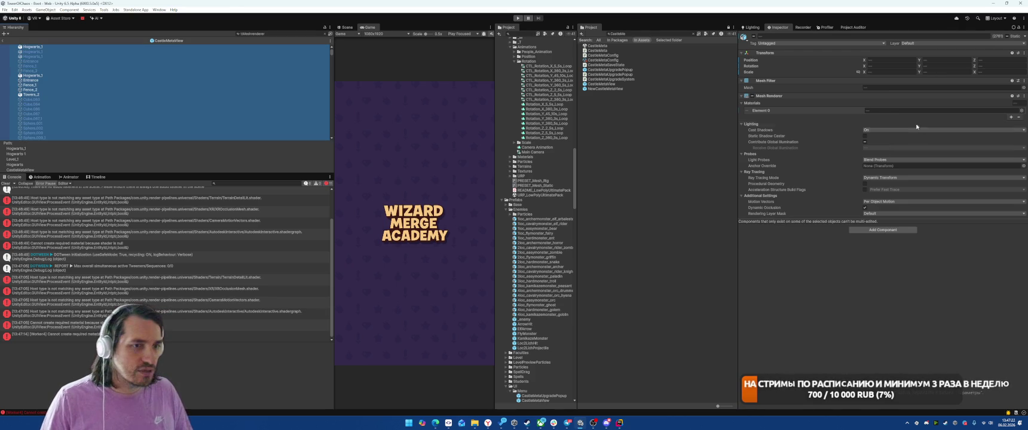
- Keep Cast Shadows On and toggle Contribute Global Illumination on and back off, confirming for children
left_click(873, 129)
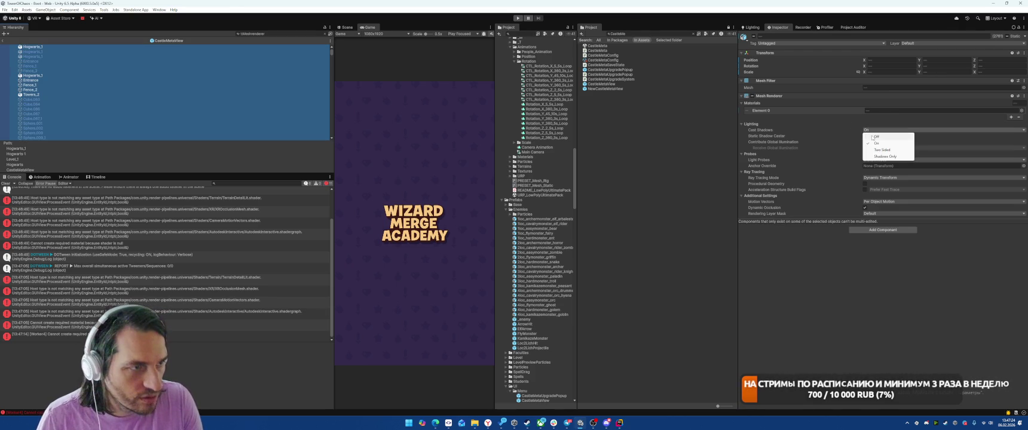
left_click(876, 143)
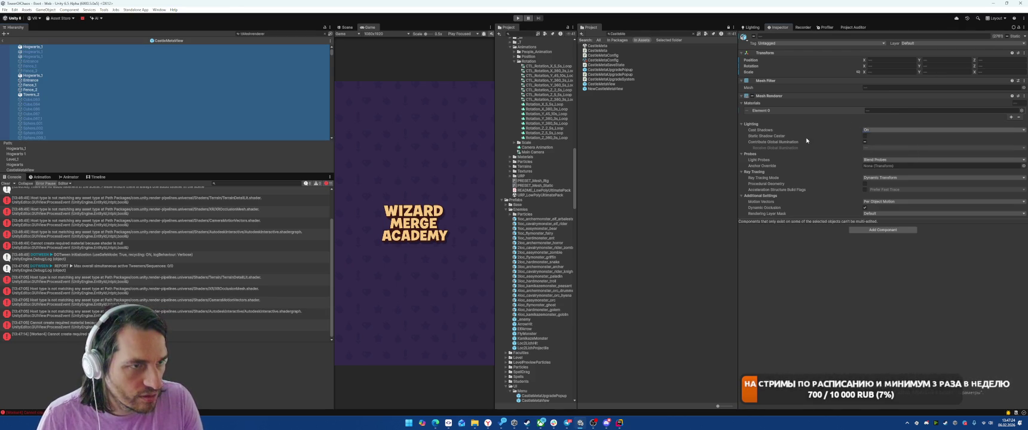
left_click(865, 142)
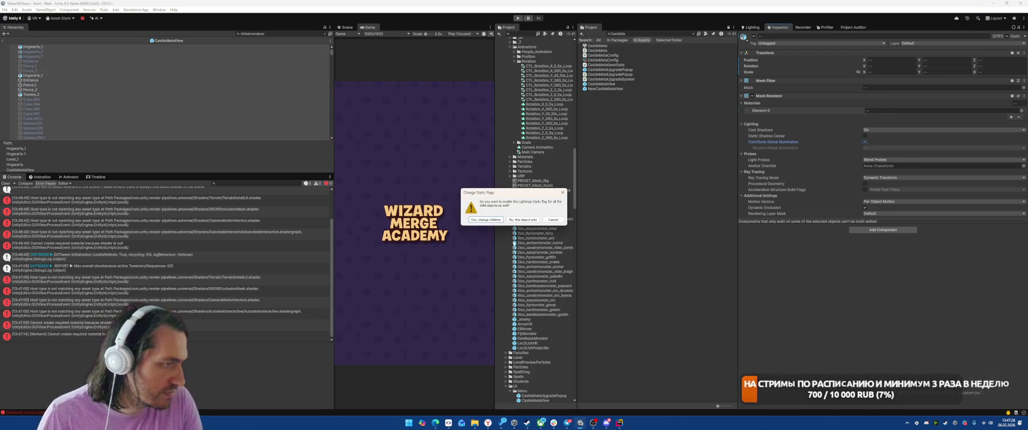
left_click(478, 220)
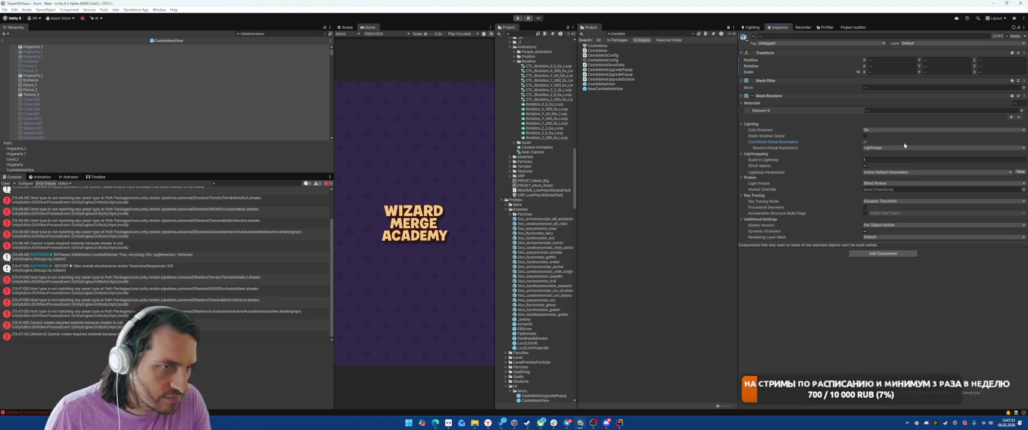
left_click(865, 142)
left_click(472, 220)
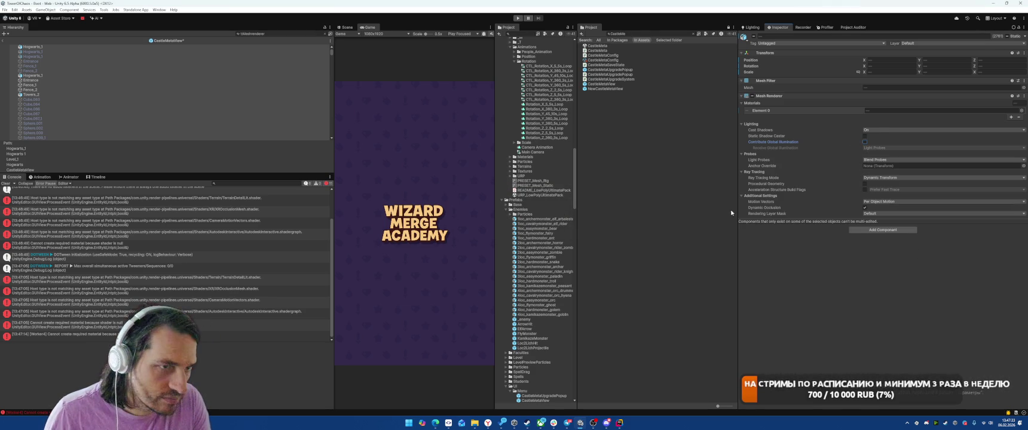
- Set Light Probes and Ray Tracing Mode to Off, Motion Vectors to Force No Motion, and toggle Dynamic Occlusion
left_click(896, 160)
left_click(880, 165)
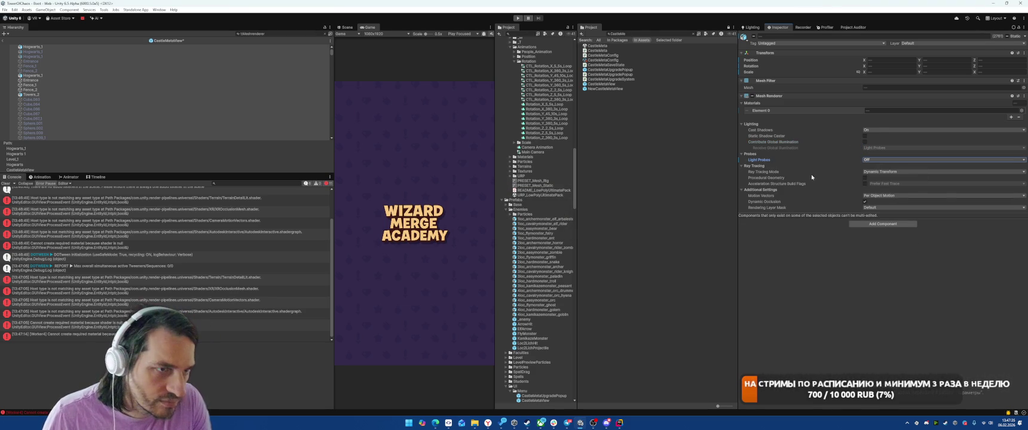
left_click(879, 172)
left_click(879, 179)
left_click(864, 196)
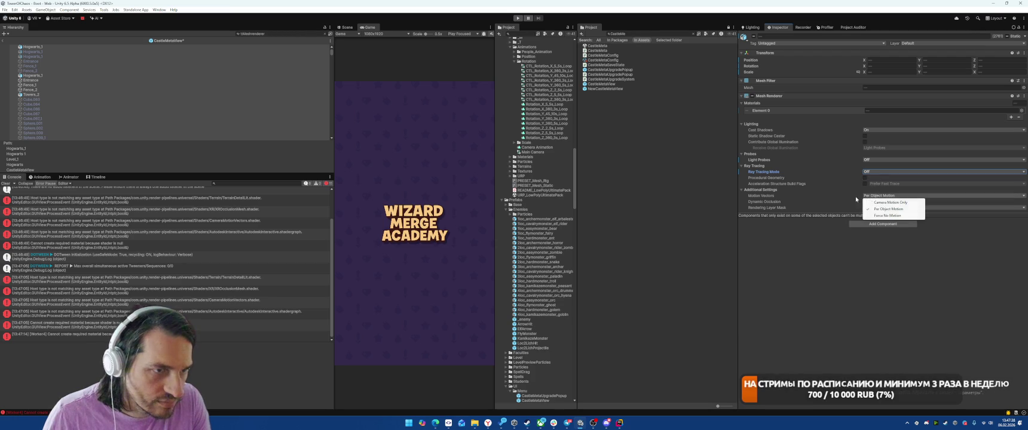
left_click(876, 216)
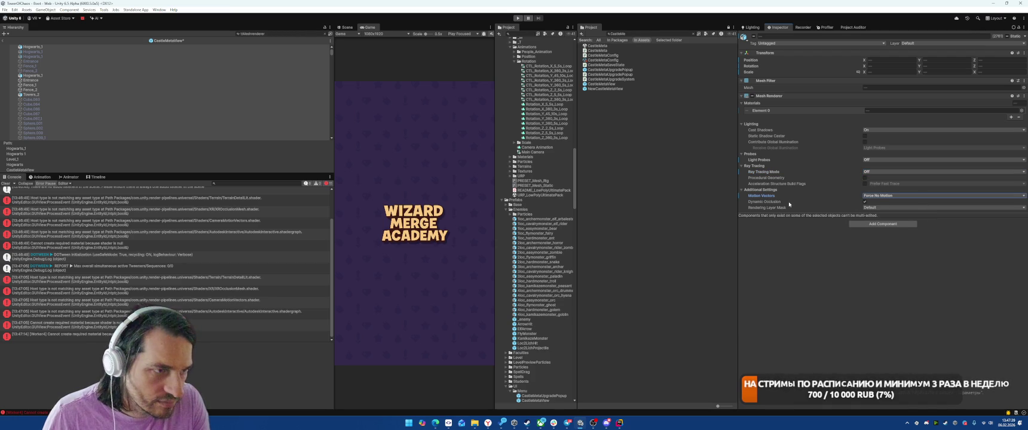
left_click(865, 202)
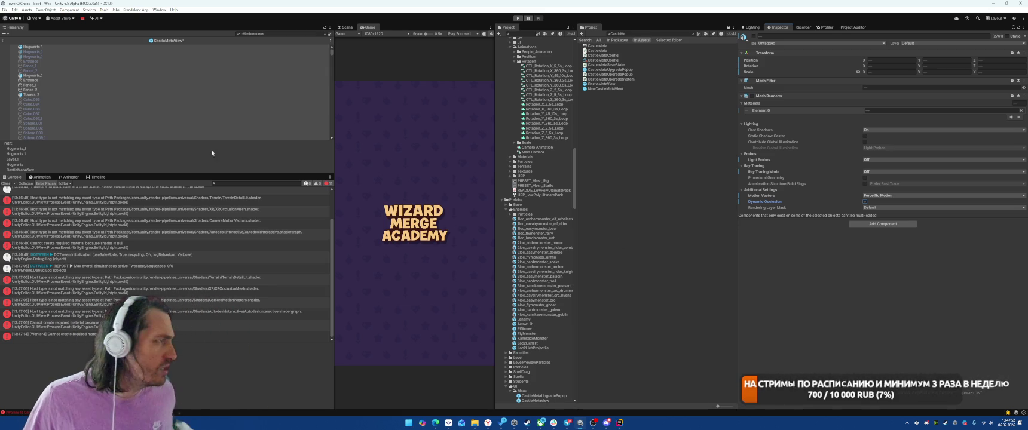
- Clear the Hierarchy filter and open the Menu scene from the Project
left_click(251, 90)
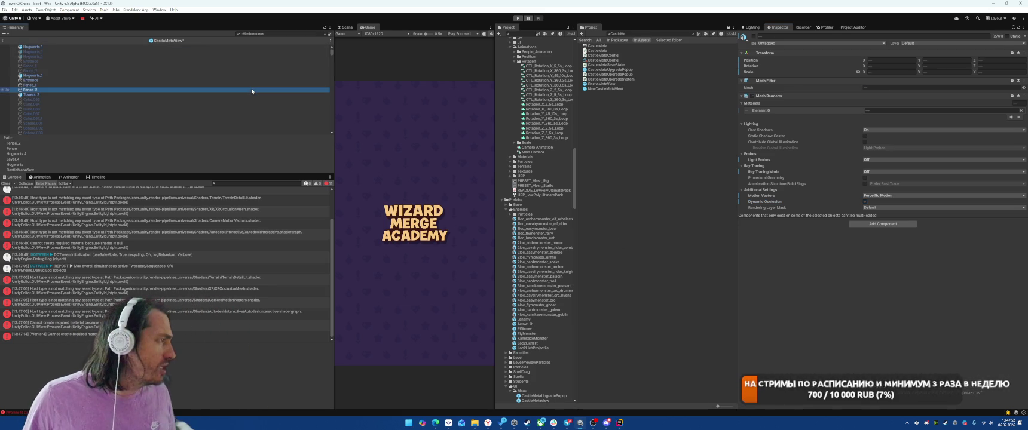
left_click(326, 33)
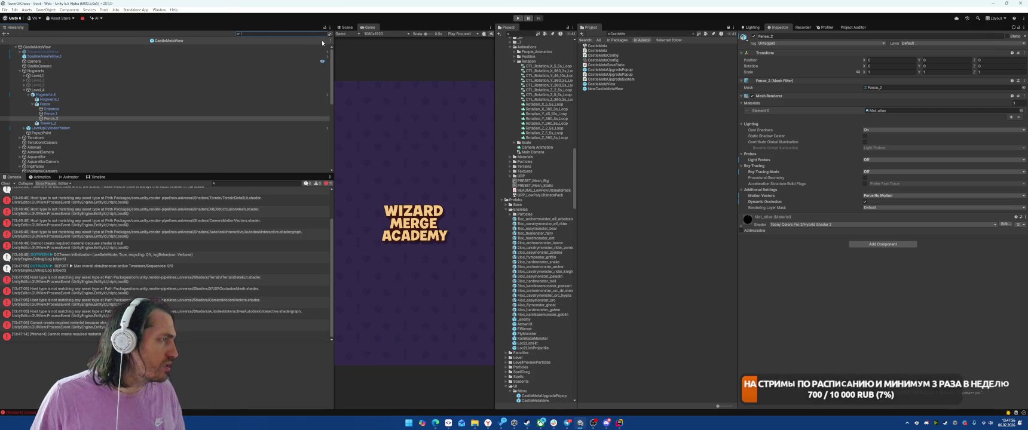
left_click(633, 33)
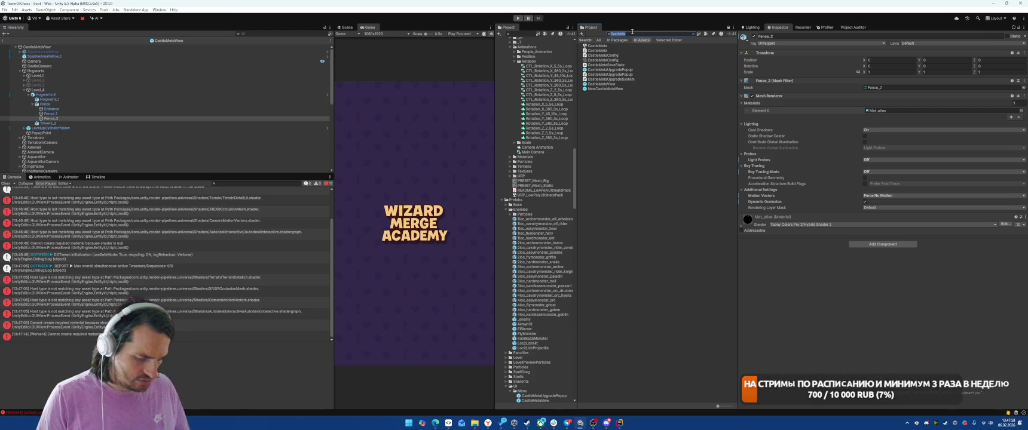
type("Menu")
double_click(591, 74)
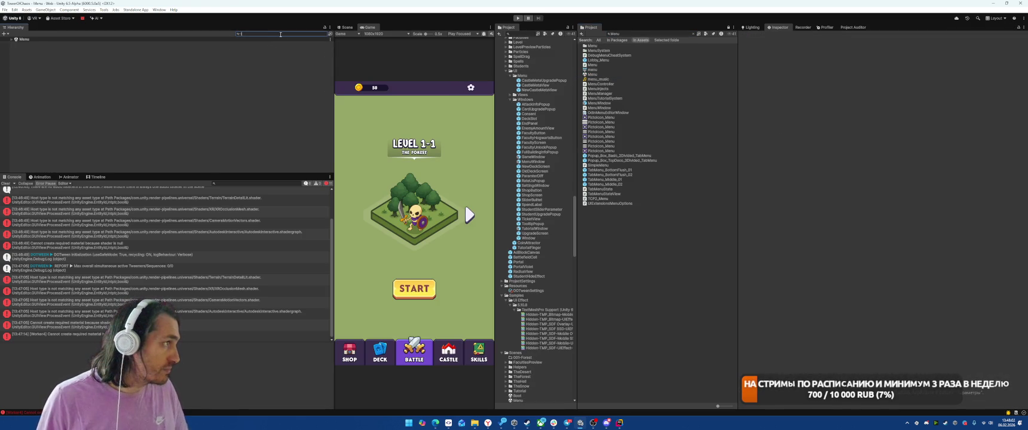
type("t:MeshRenderer")
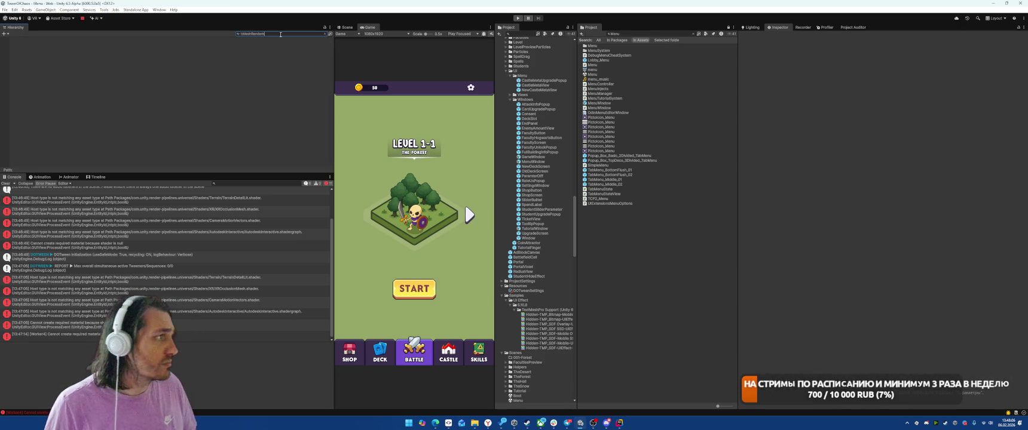
- Inspect the 8_2, VerticalFog and Towers_2 objects in the Inspector
left_click(202, 45)
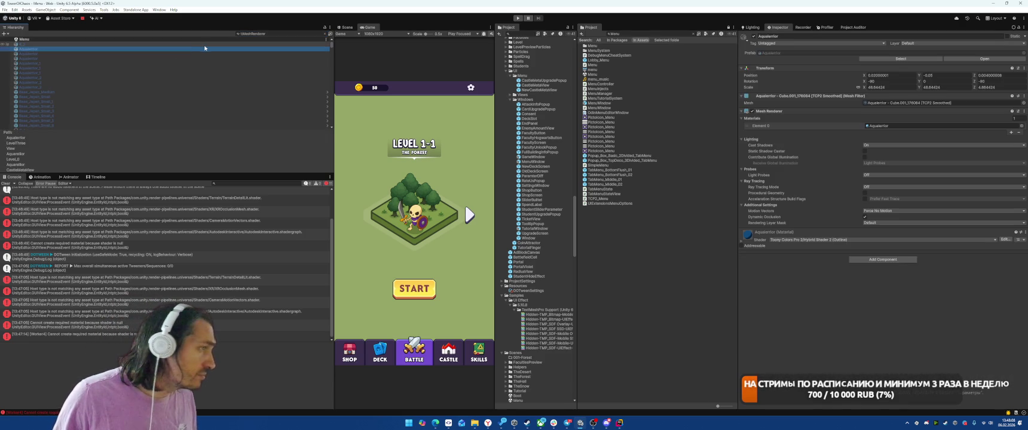
scroll(239, 60, "down", 5)
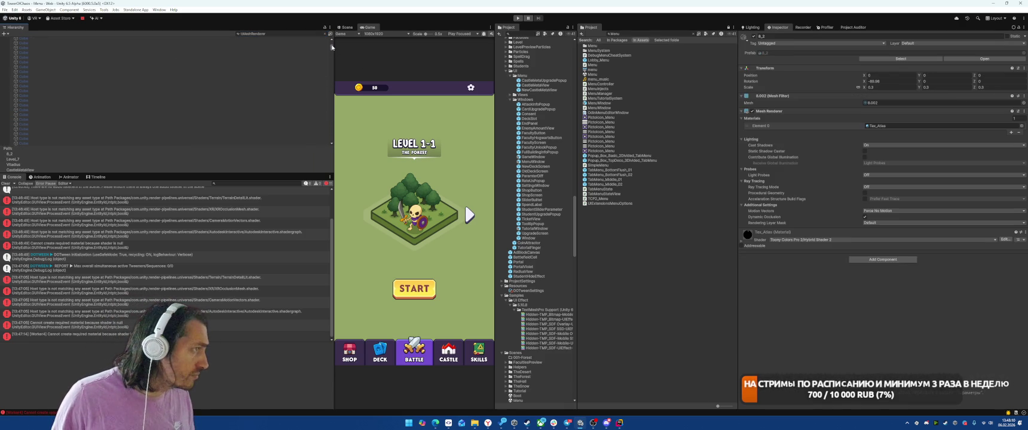
scroll(330, 96, "down", 10)
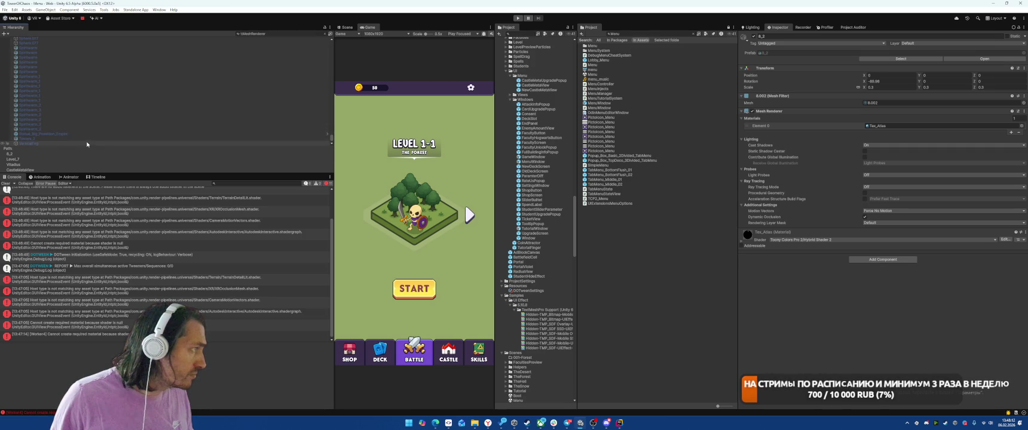
left_click(89, 154)
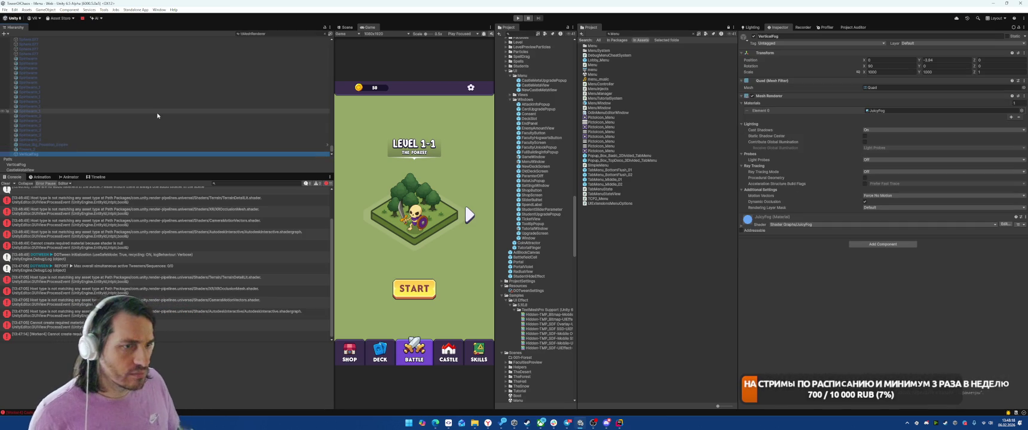
left_click(157, 115)
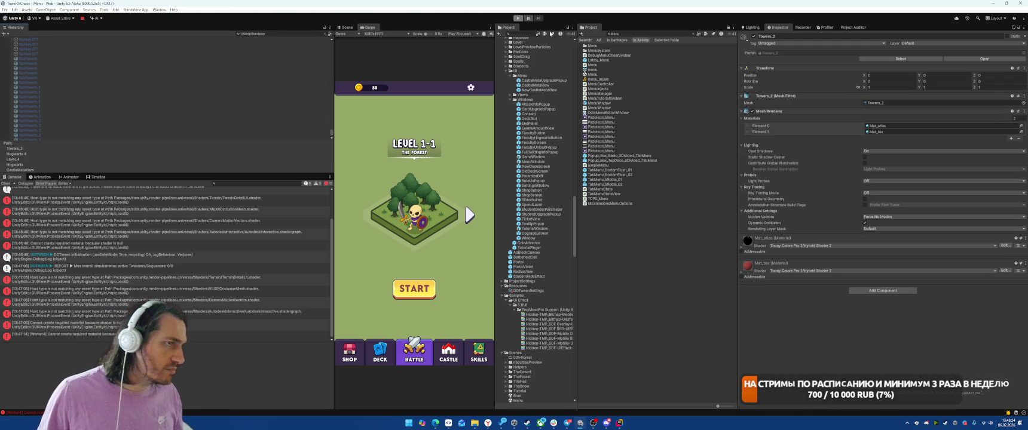
double_click(640, 34)
- Search the Project for Boot, open the Boot script, and return to Unity
type("Boot")
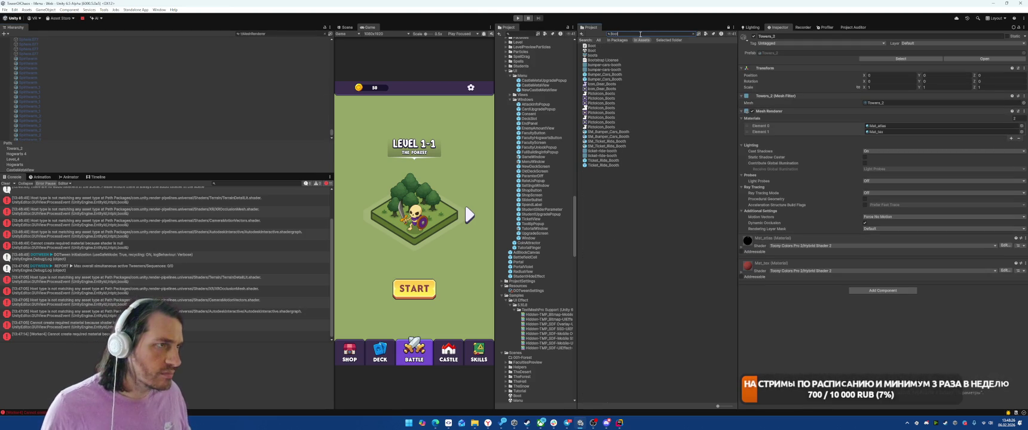
double_click(599, 51)
key("alt+Tab")
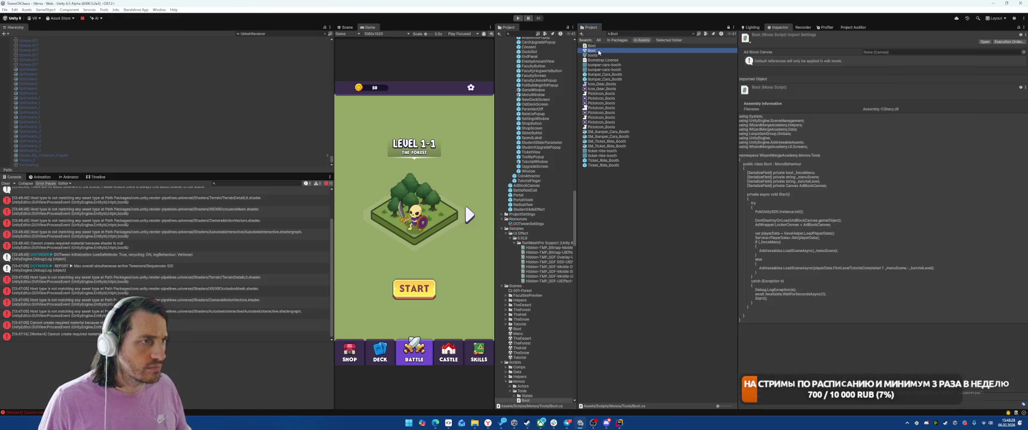
- Enter Play mode, select all filtered Hierarchy objects, and open the CASTLE screen in the game
key("ctrl+p")
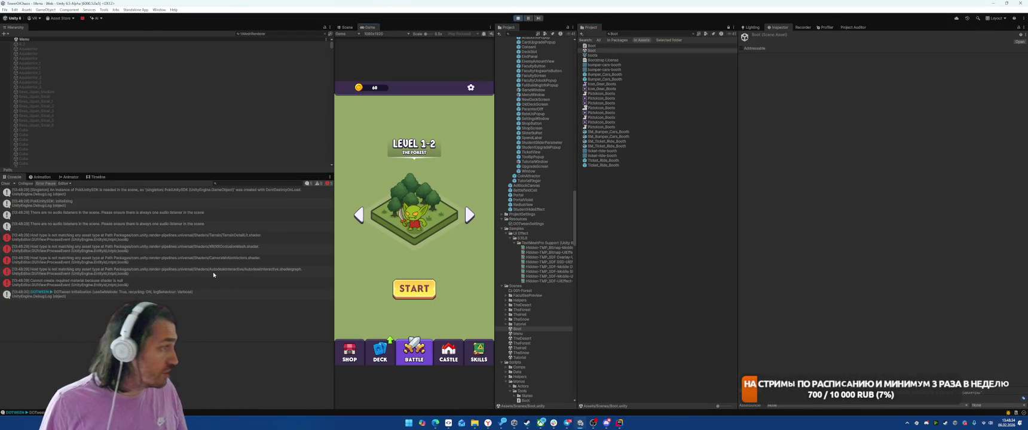
left_click(212, 237)
key("Down")
key("Down")
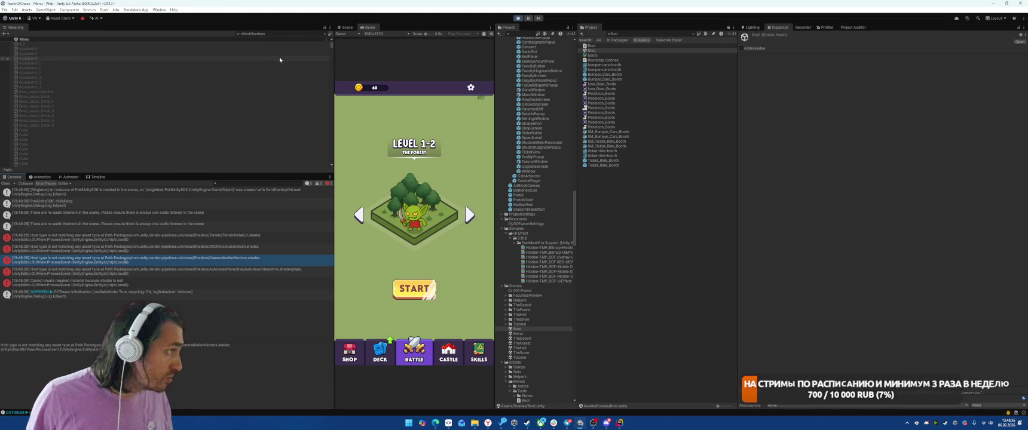
left_click(185, 56)
key("ctrl+a")
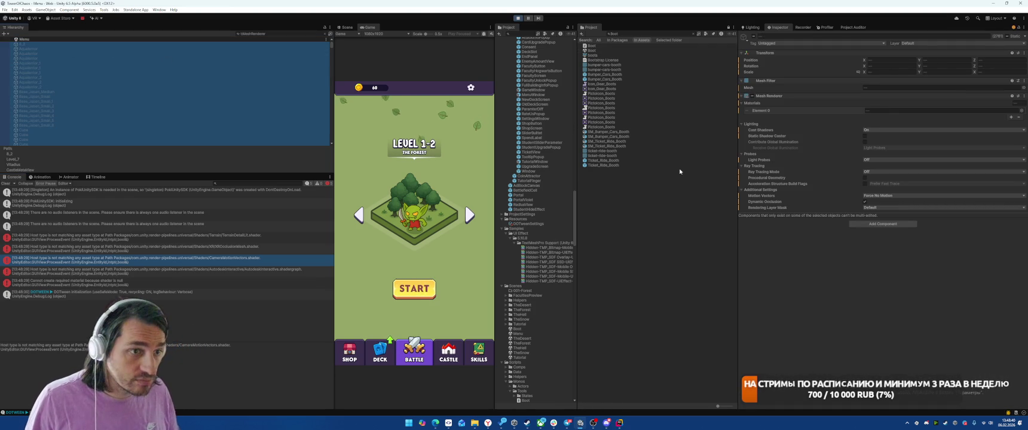
left_click(437, 359)
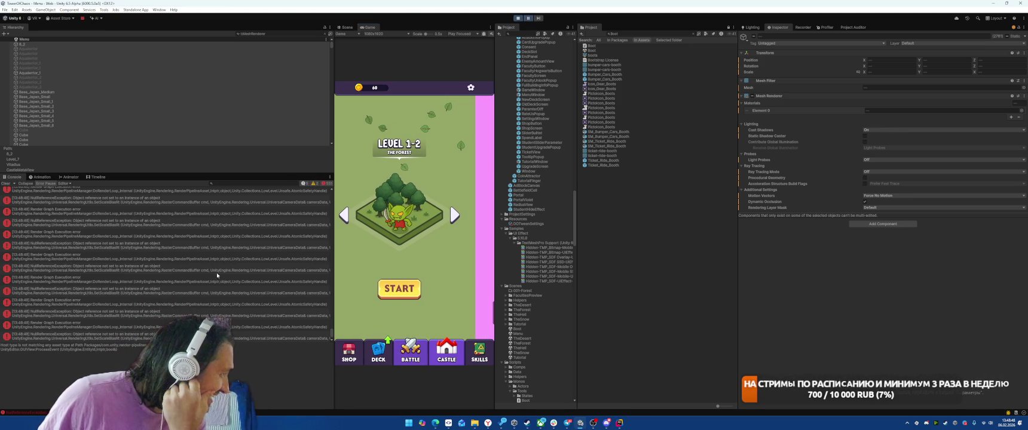
- Scroll up the Console to the NullReferenceException entry and select its full stack trace
scroll(217, 276, "up", 5)
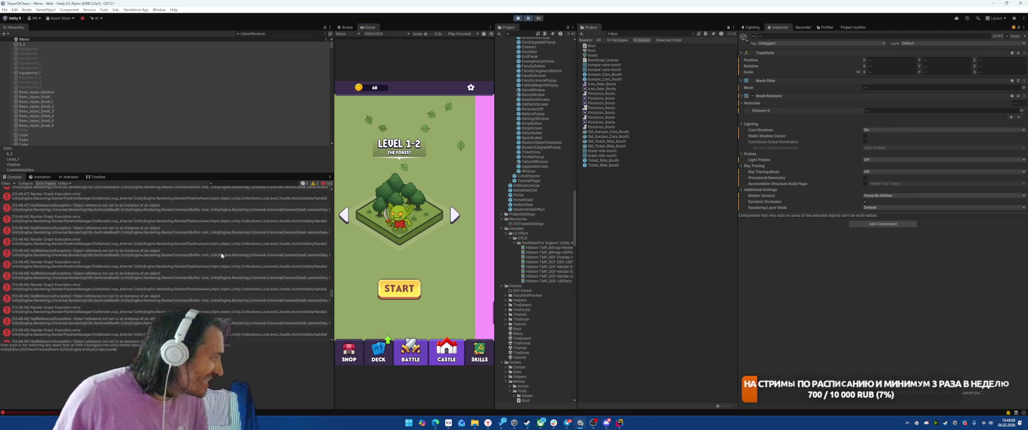
scroll(221, 256, "up", 2)
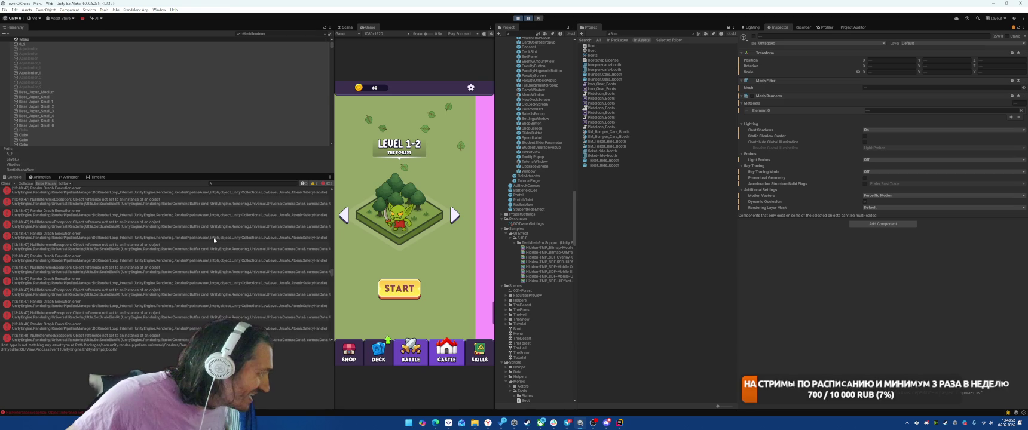
scroll(233, 244, "up", 2)
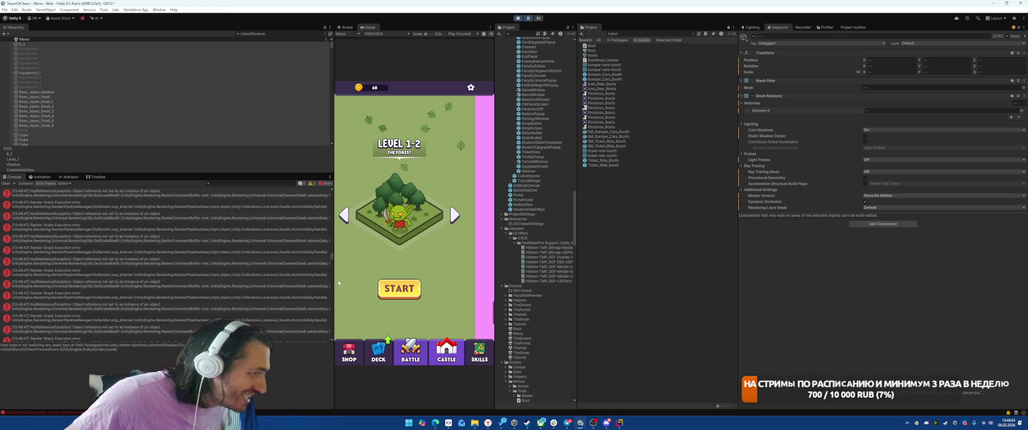
scroll(210, 263, "up", 5)
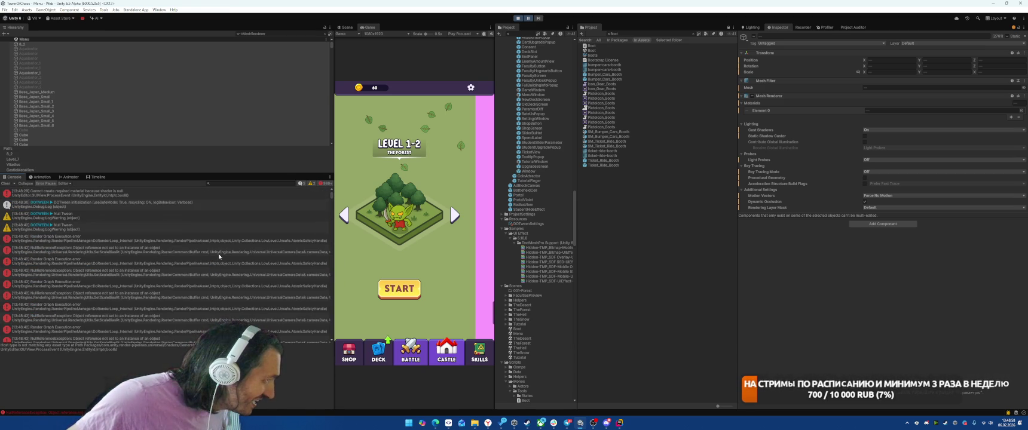
left_click(217, 251)
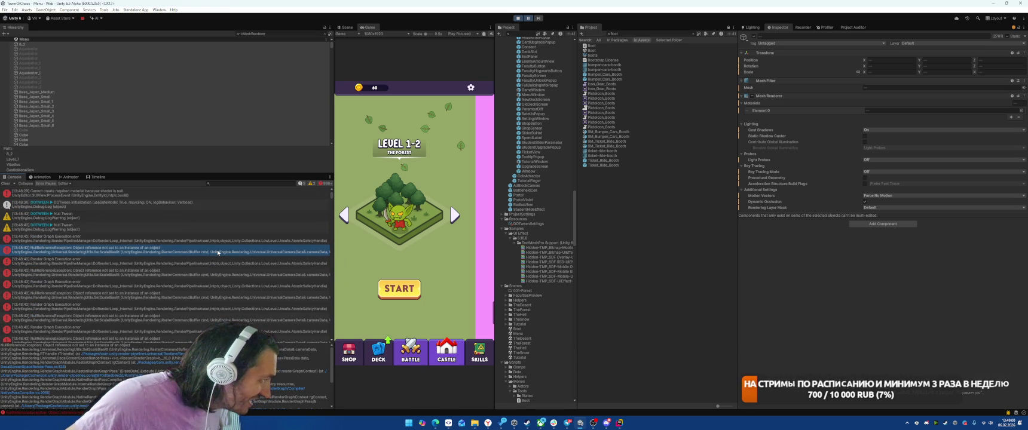
left_click(221, 243)
left_click(222, 246)
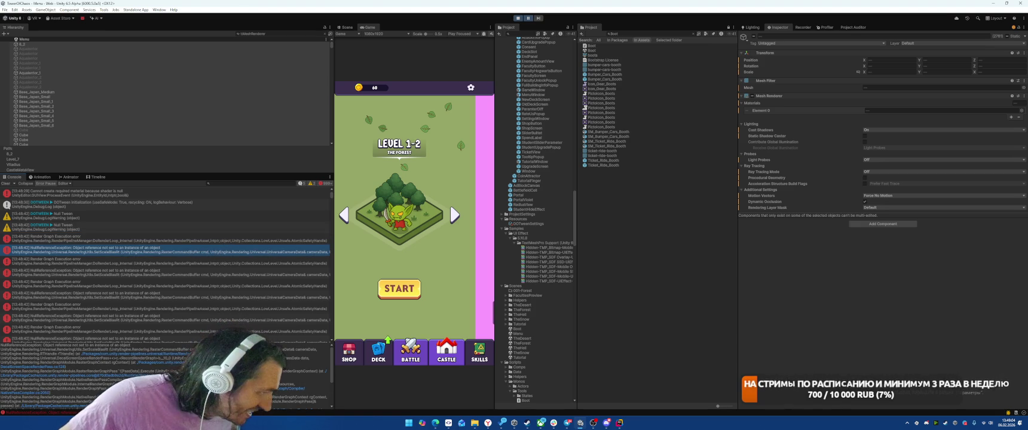
key("ctrl+a")
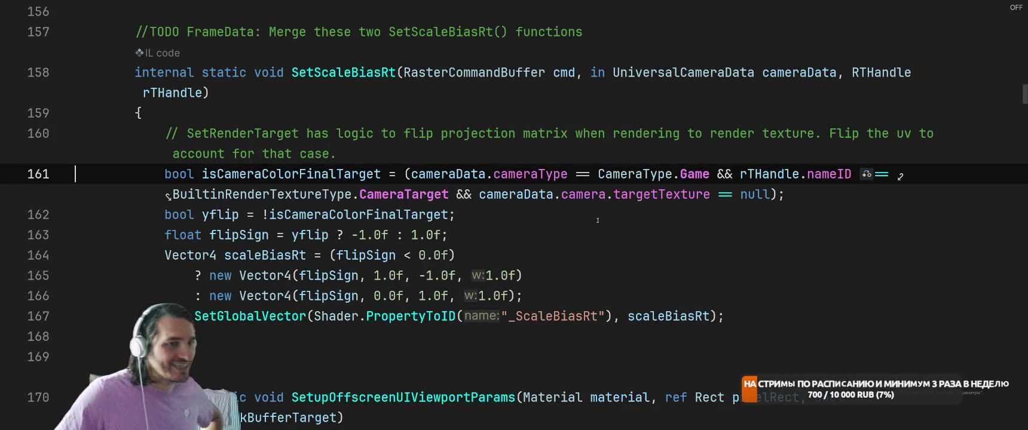
- Review RecordRenderGraph around DecalScreenSpaceRenderPass line 128, then switch back to Unity
key("alt+Tab")
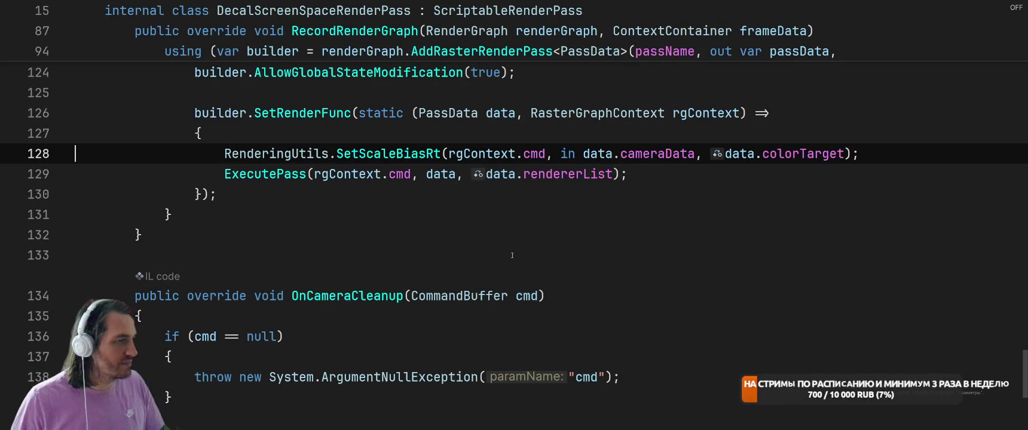
scroll(512, 256, "up", 4)
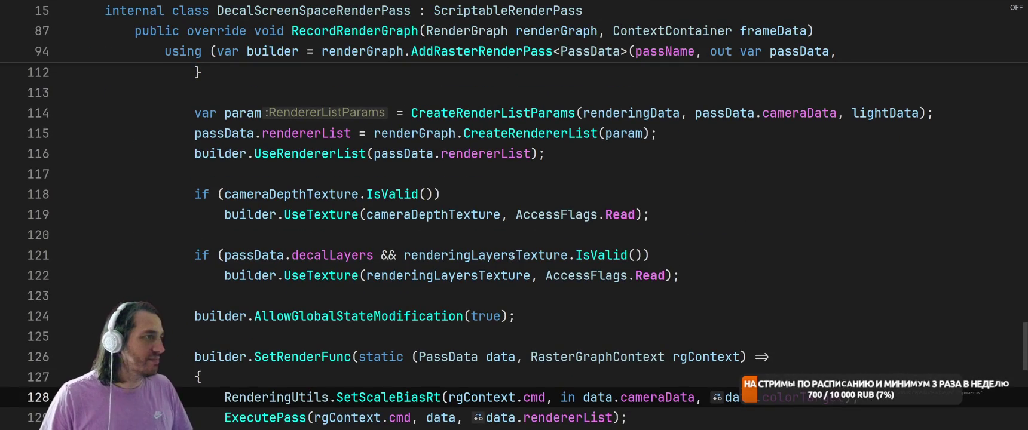
key("alt+Tab")
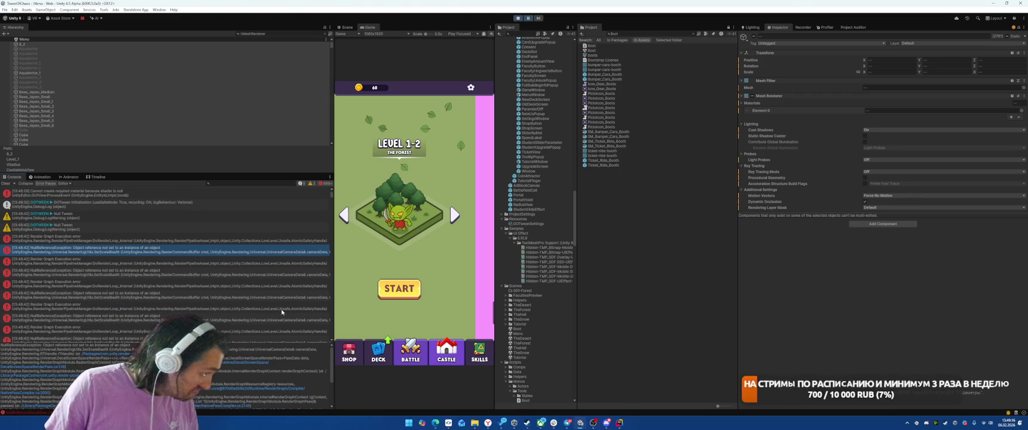
- Stop Play and set Graphics Batch Renderer Group Variants to Keep All in Project Settings
left_click(518, 18)
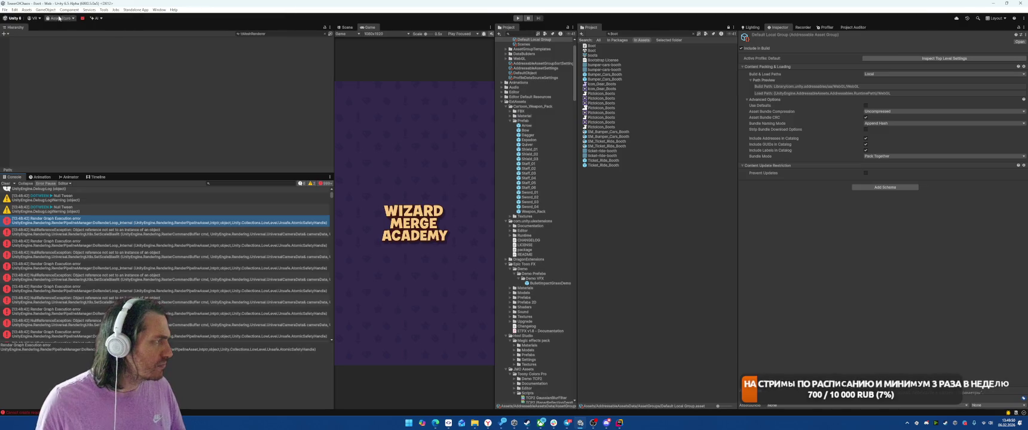
left_click(14, 9)
left_click(33, 200)
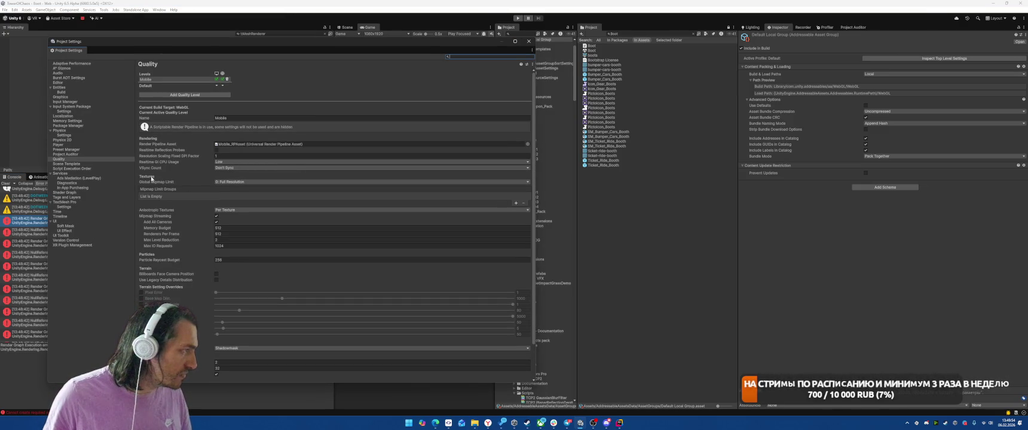
left_click(70, 97)
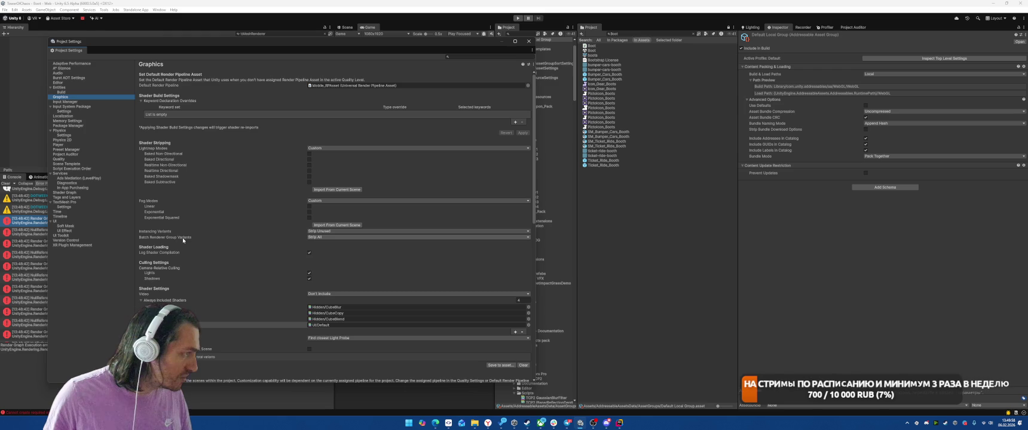
left_click(332, 238)
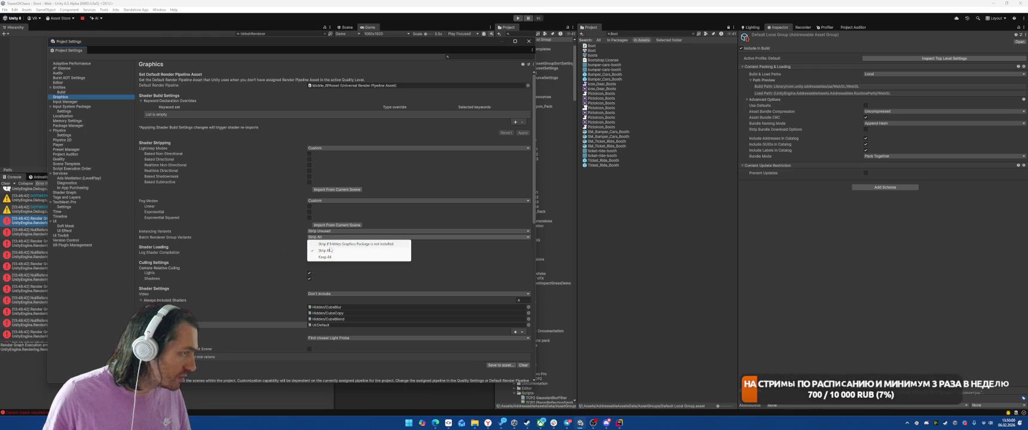
left_click(331, 244)
left_click(317, 237)
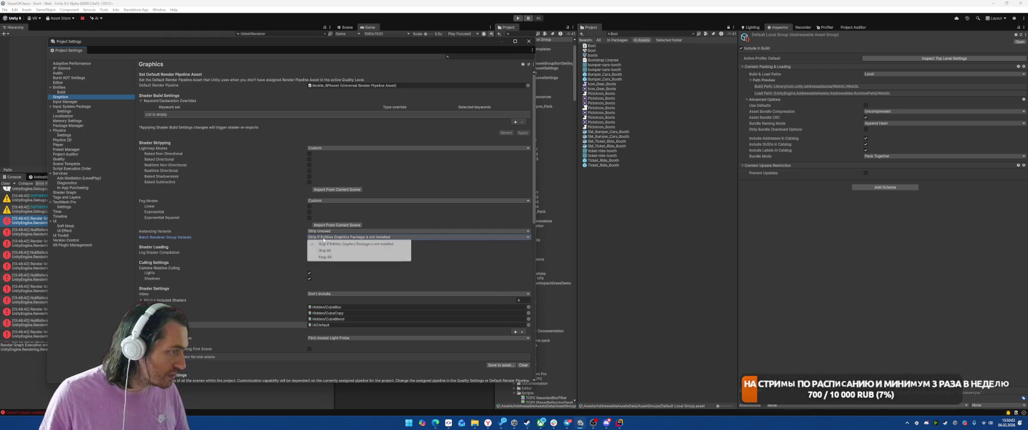
left_click(332, 257)
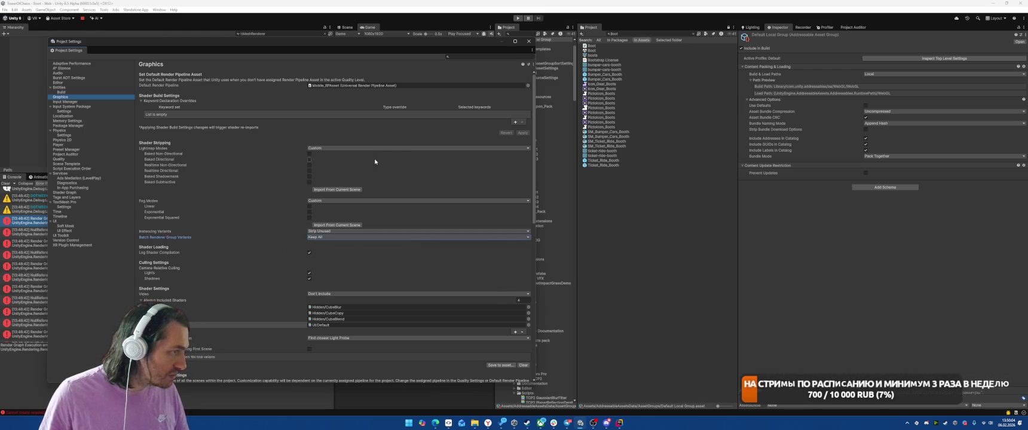
- Run and stop the game once more, then bring SmartGit to the front
key("ctrl+p")
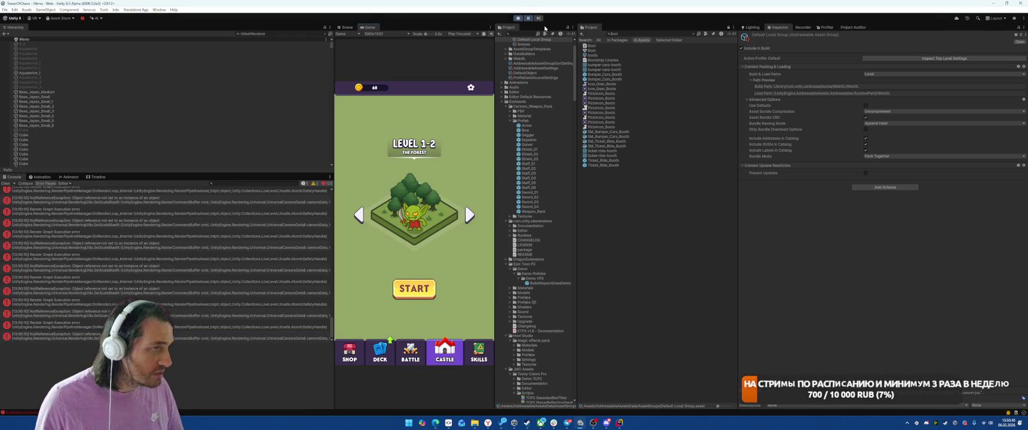
left_click(516, 18)
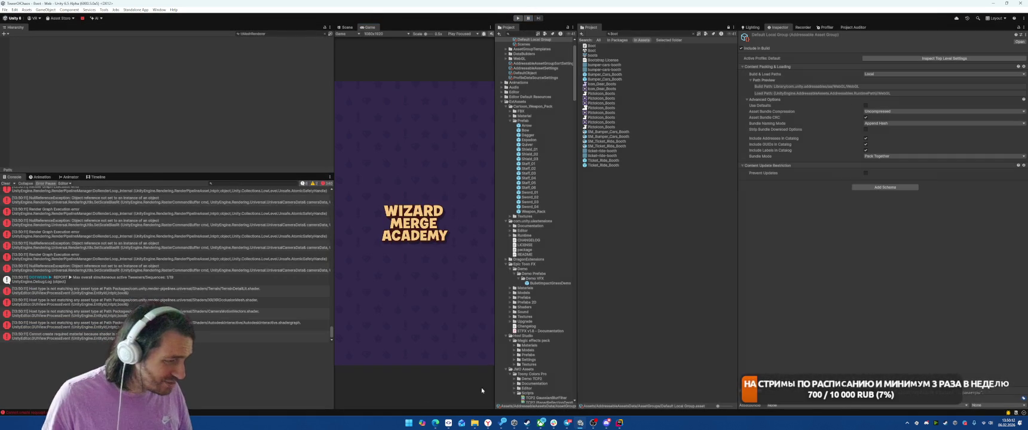
left_click(448, 422)
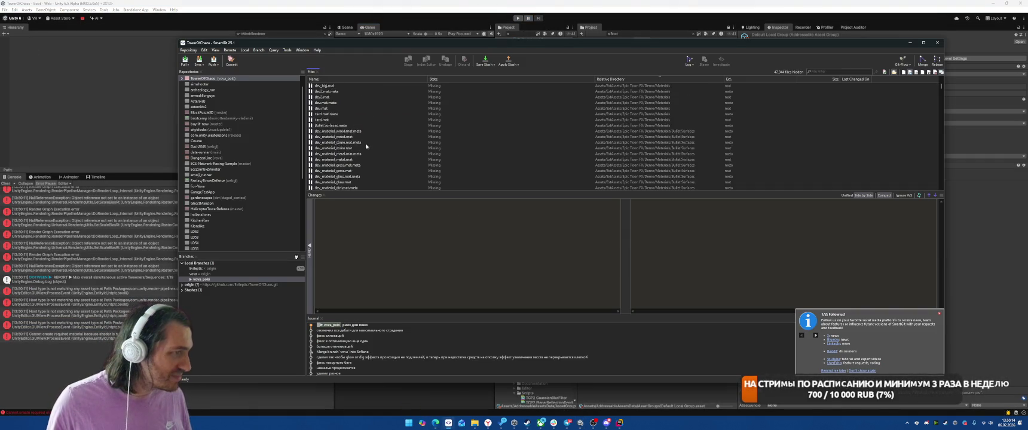
- Browse the untracked changes in the TowerOfChaos Packages folder, then close SmartGit
left_click(182, 79)
left_click(202, 90)
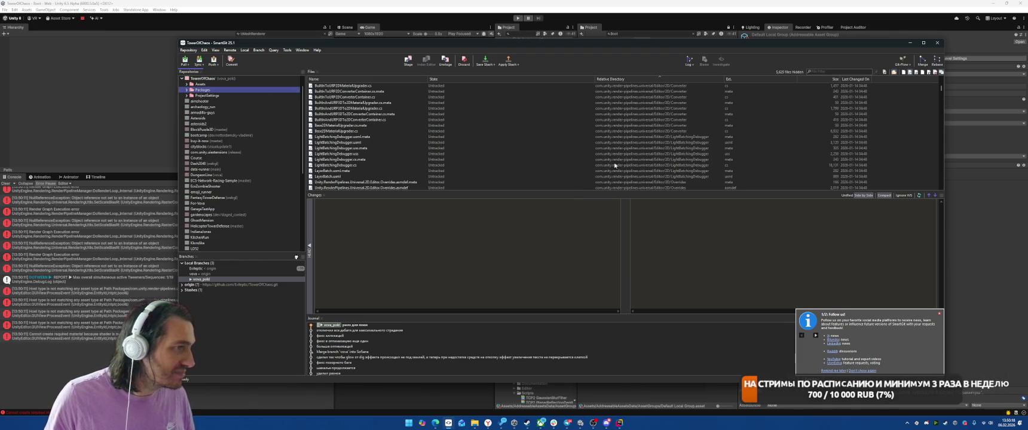
scroll(864, 102, "down", 5)
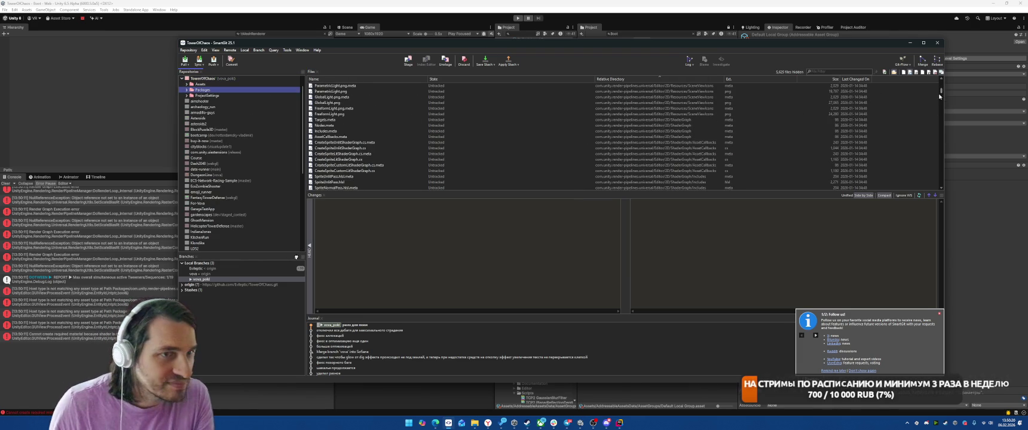
left_click_drag(939, 96, 937, 202)
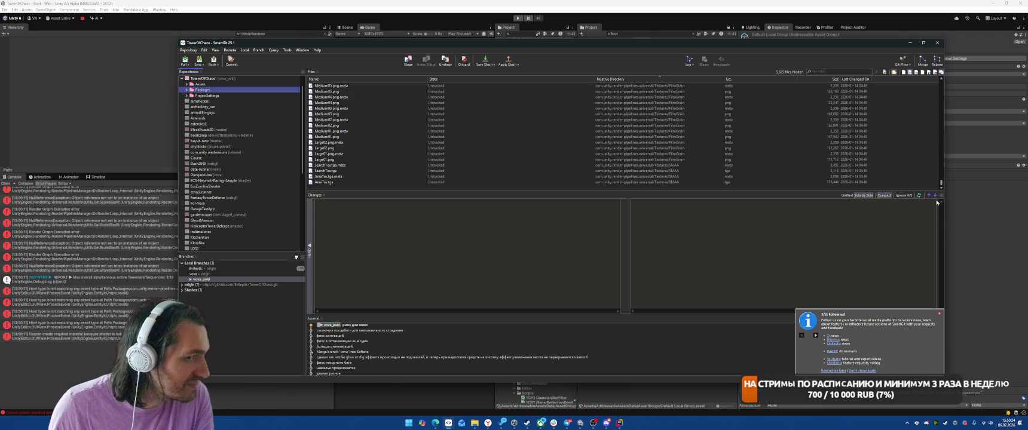
left_click_drag(936, 202, 944, 53)
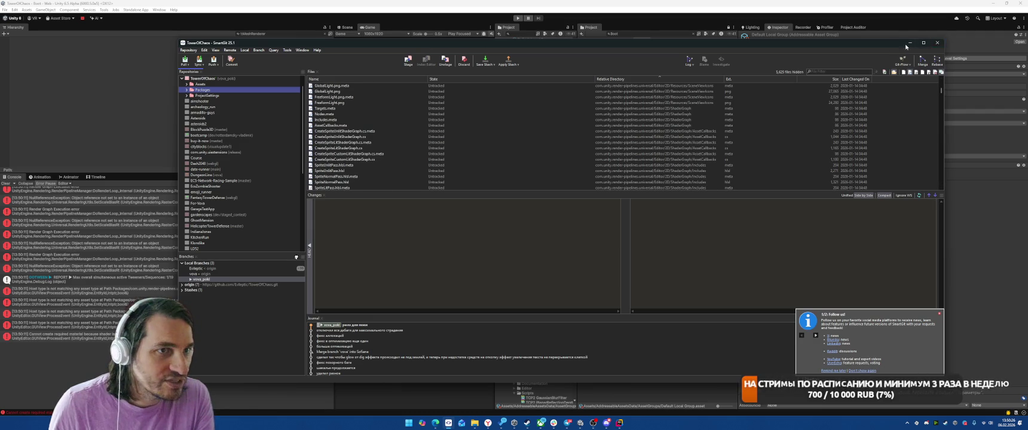
left_click(938, 43)
left_click(159, 9)
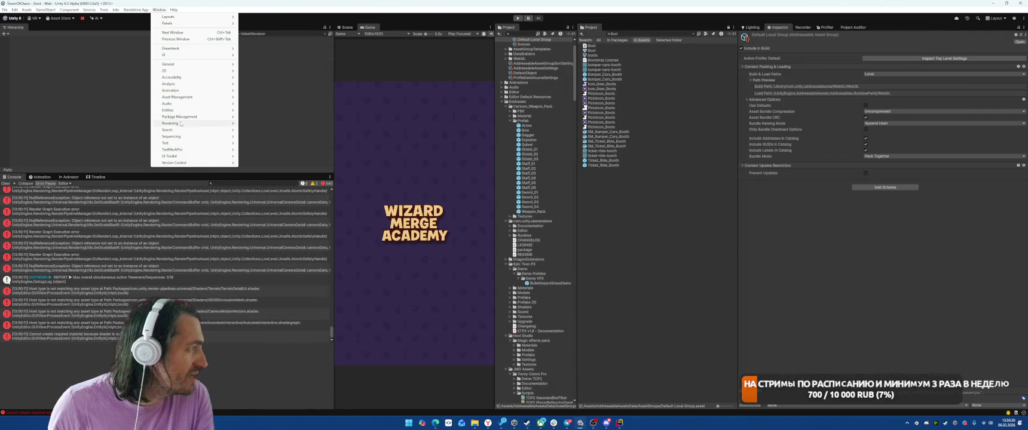
- Review the installed packages and the Manage menu in Package Manager, then close it
mouse_move(198, 117)
left_click(259, 116)
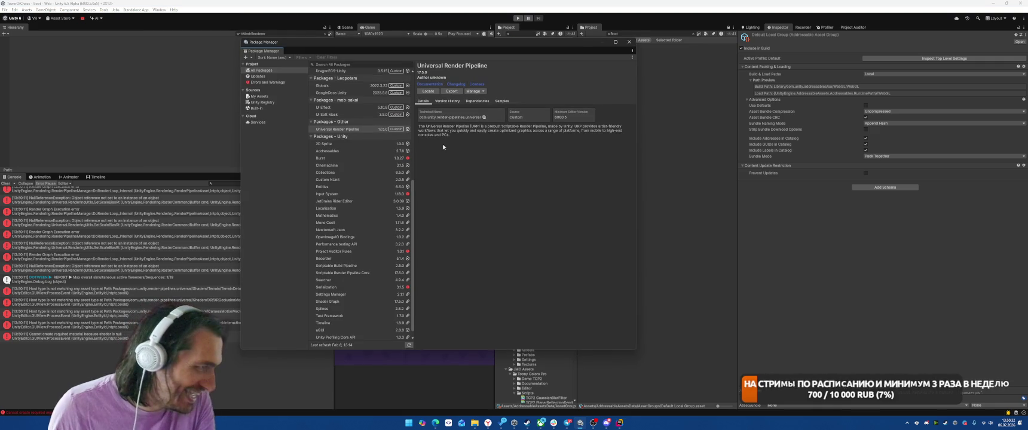
left_click(476, 91)
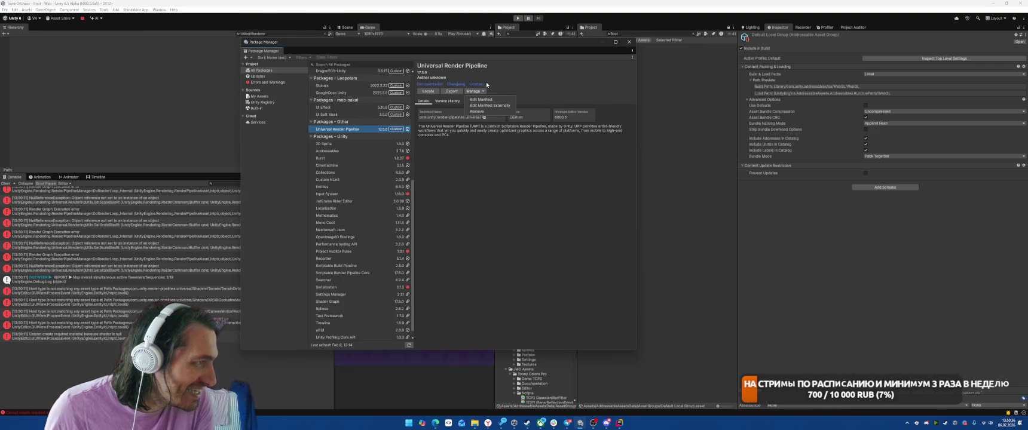
left_click(533, 226)
- Bring the project's Packages folder in File Explorer to the front
left_click(629, 42)
mouse_move(475, 423)
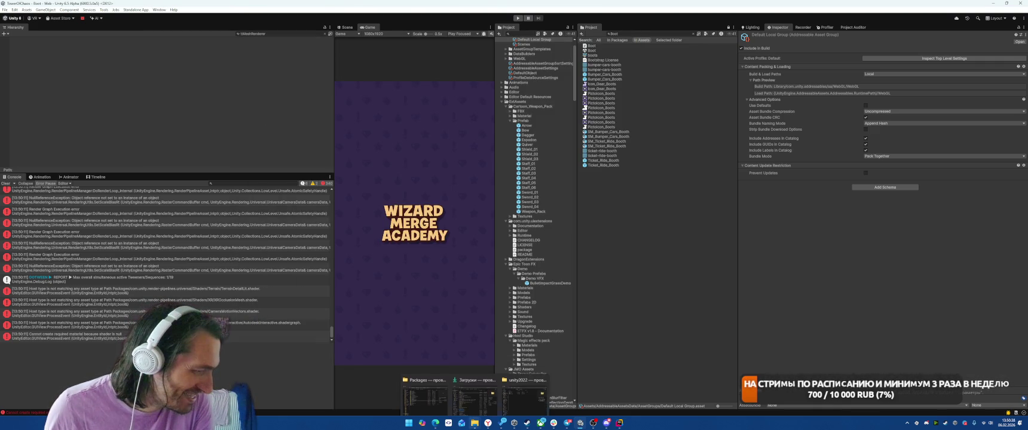
left_click(425, 385)
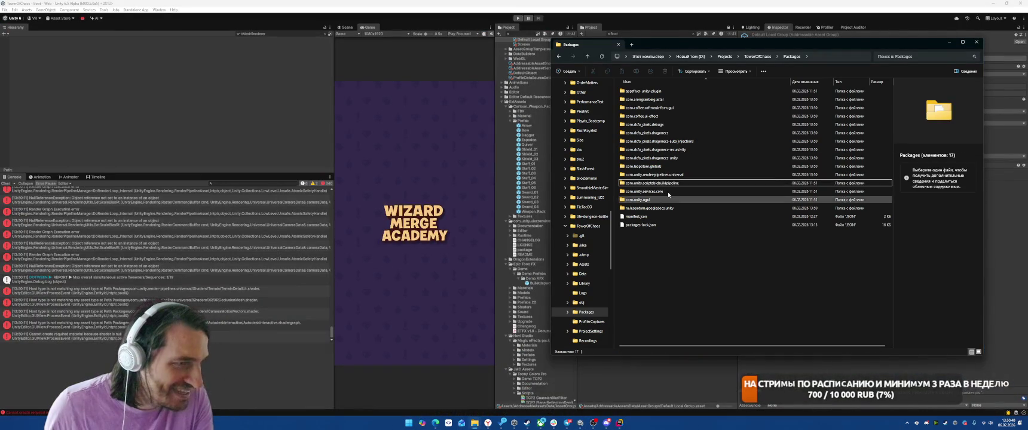
- Clear the Unity Console errors, then return to the Packages folder in File Explorer
left_click(662, 185)
left_click(636, 236)
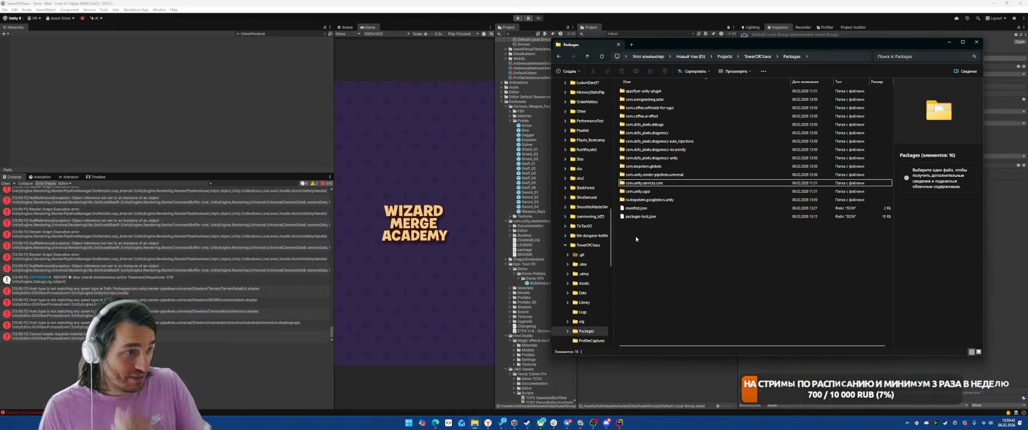
left_click(360, 137)
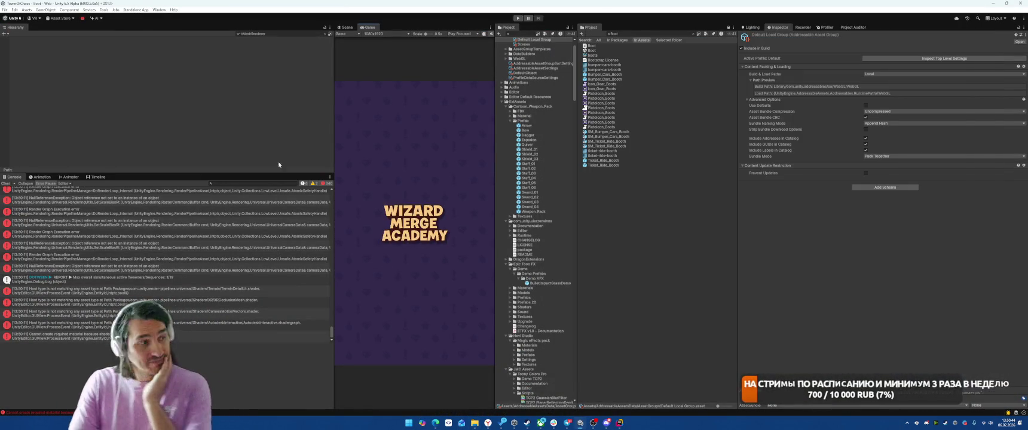
left_click(185, 124)
left_click(5, 185)
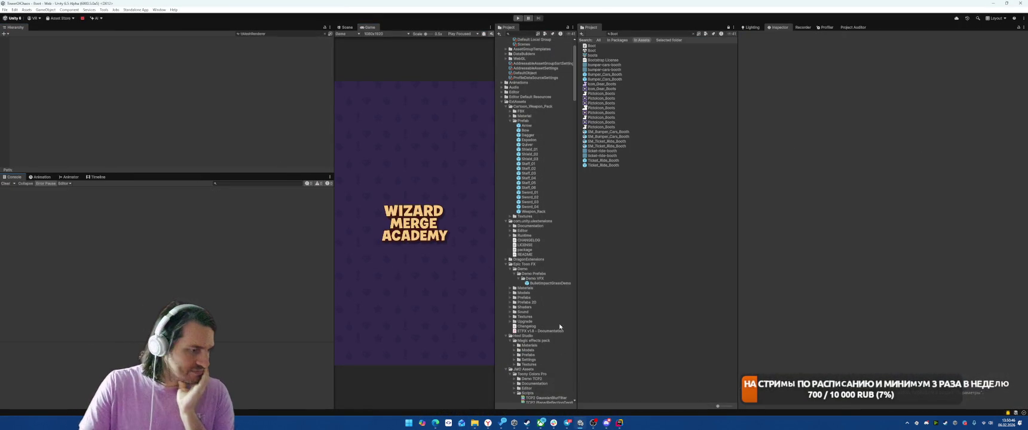
mouse_move(474, 423)
left_click(475, 388)
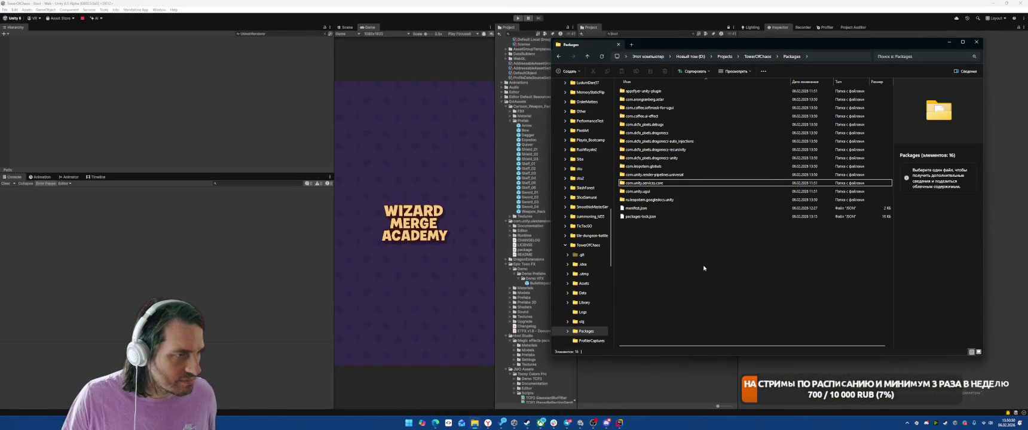
left_click(710, 175)
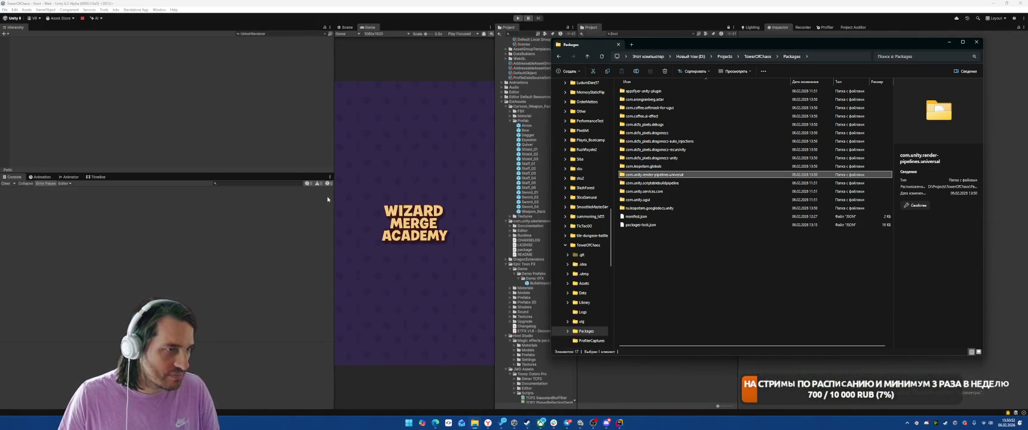
left_click(292, 116)
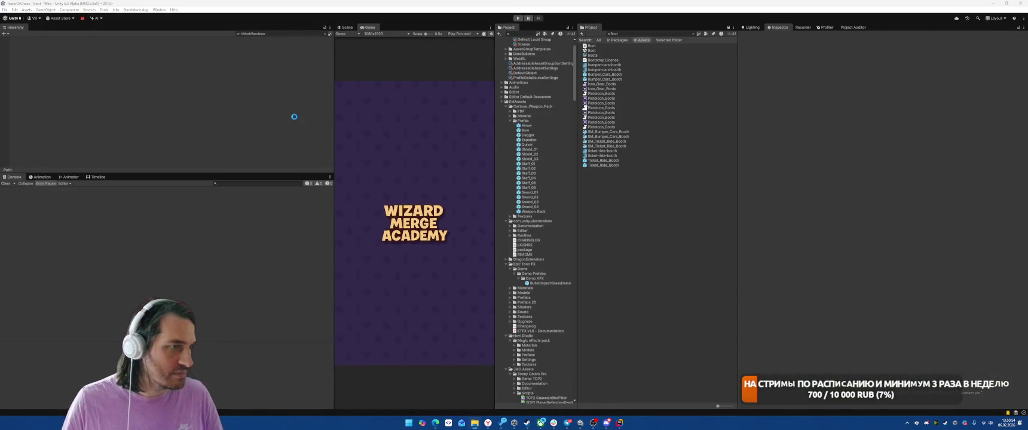
key("alt+Tab")
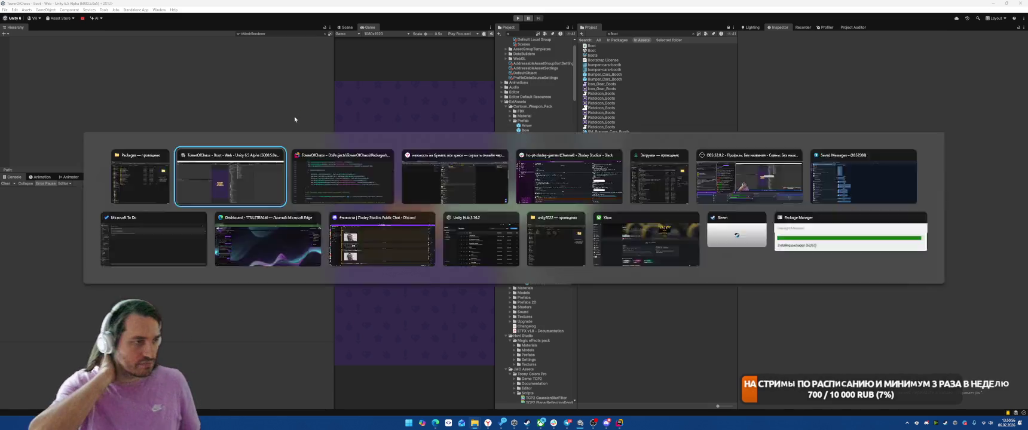
key("alt+Tab")
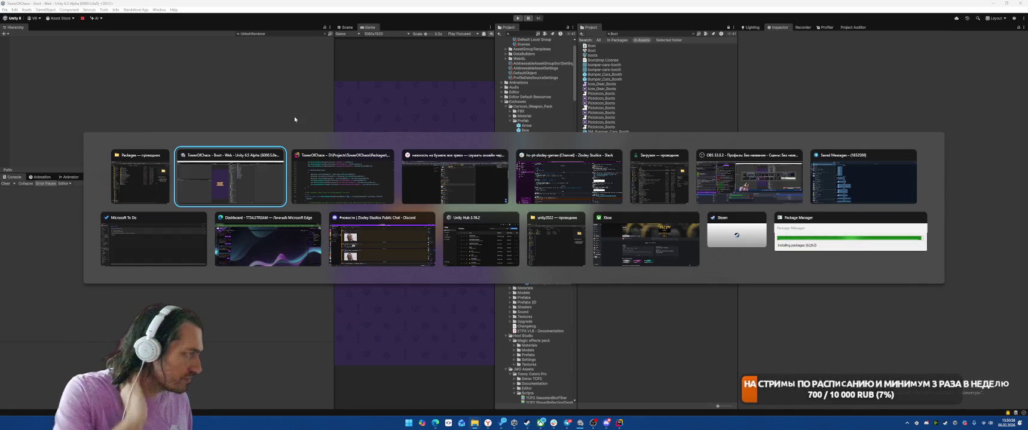
key("alt+shift+Tab")
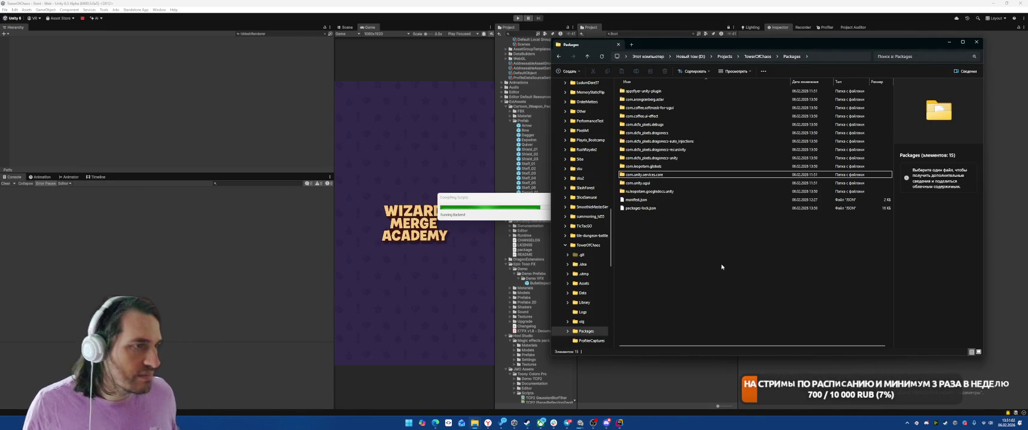
- Delete the appsflyer-unity-plugin, com.unity.services.core and com.unity.ugui package folders one by one
left_click(687, 91)
key("Delete")
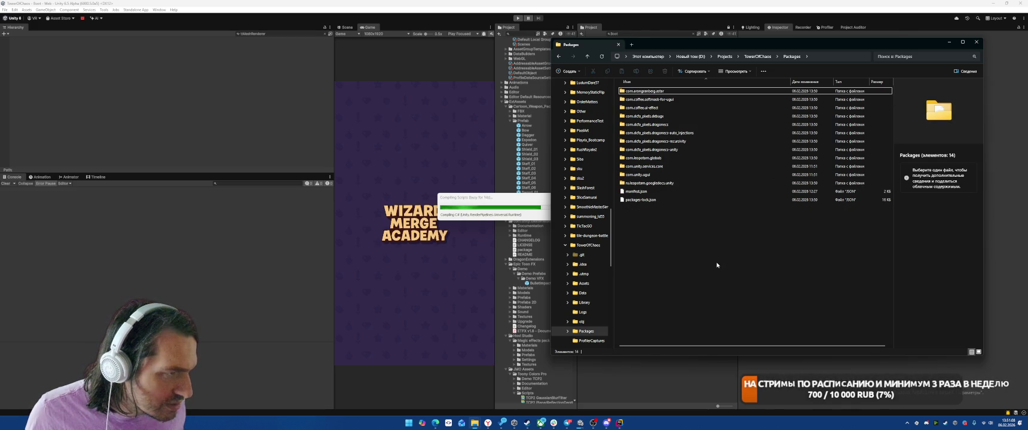
left_click(625, 167)
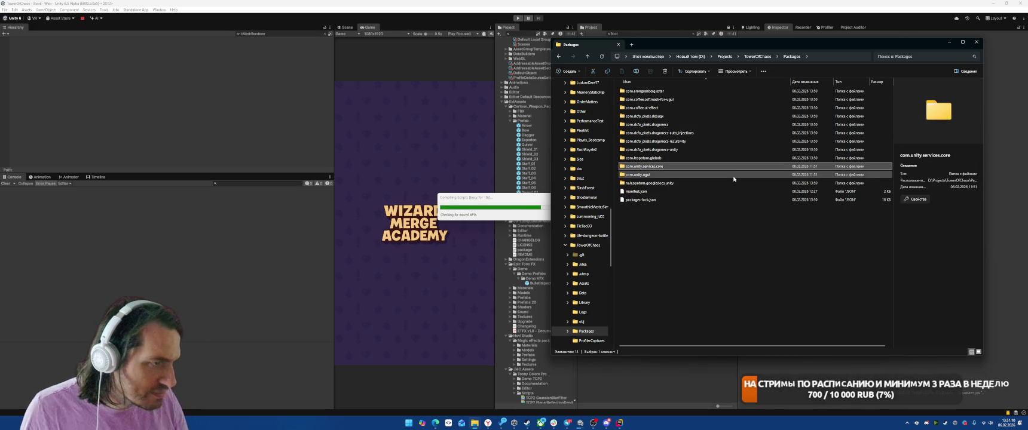
key("Delete")
left_click(649, 167)
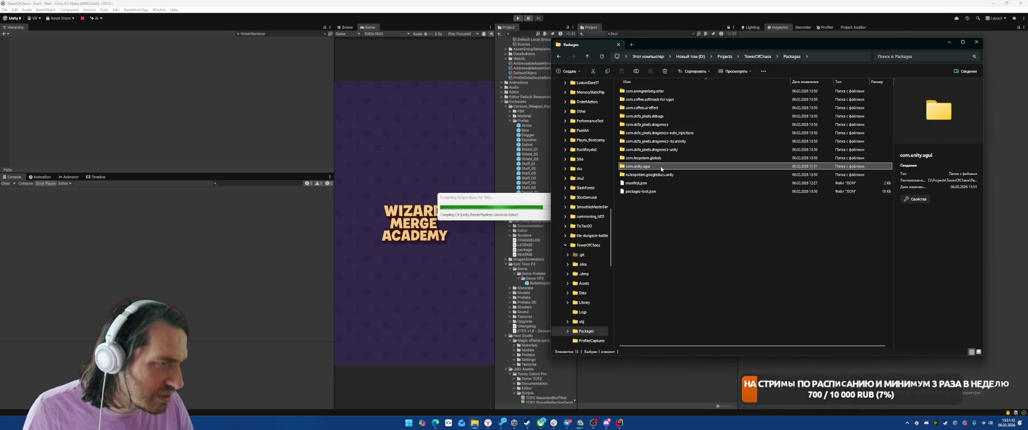
key("Delete")
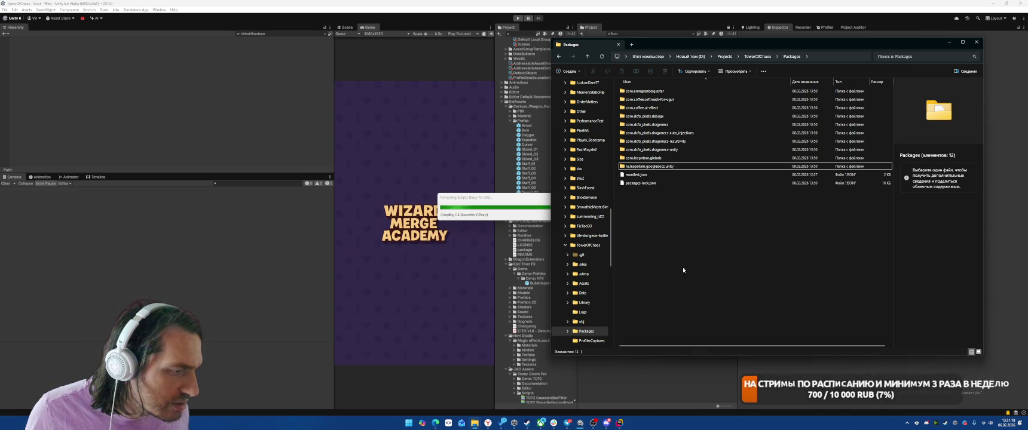
- In Rider, locate and open Packages/manifest.json from the project tree
key("alt+Tab")
key("alt+F1")
key("Return")
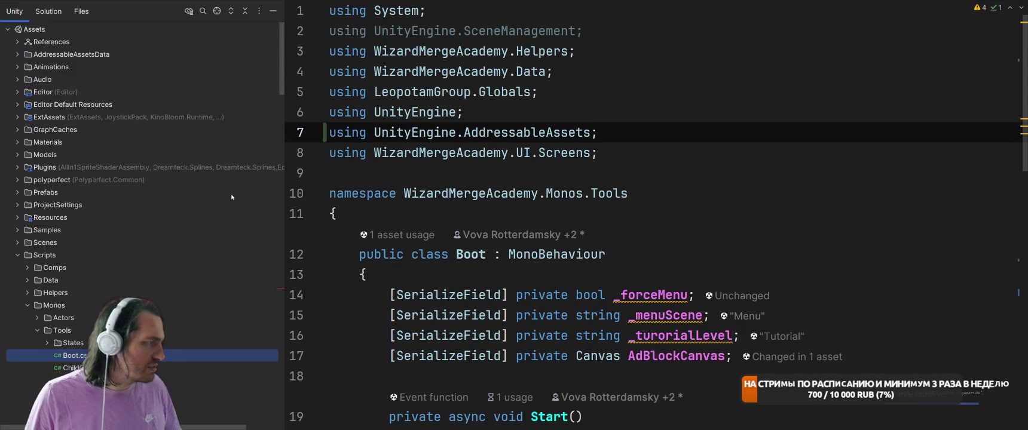
scroll(105, 255, "down", 5)
left_click_drag(36, 67, 61, 112)
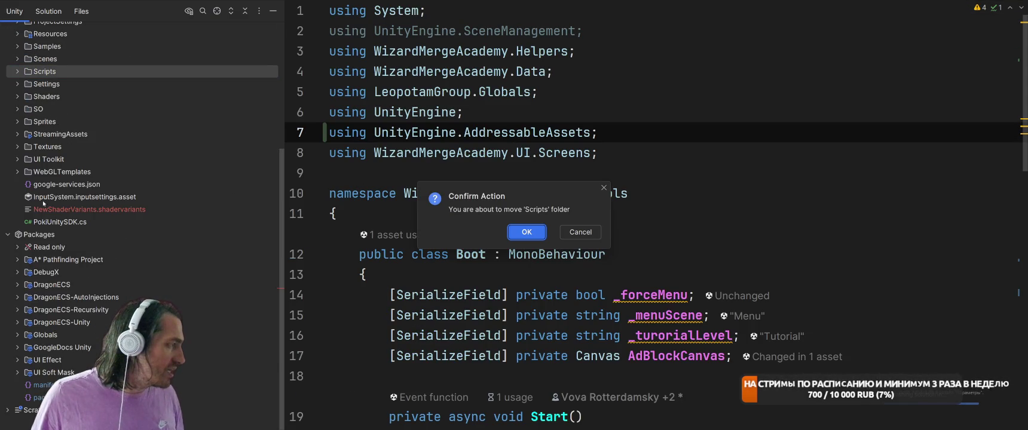
left_click(564, 238)
double_click(42, 385)
- Delete the vectorgraphics module entry from the manifest dependencies
left_click(699, 229)
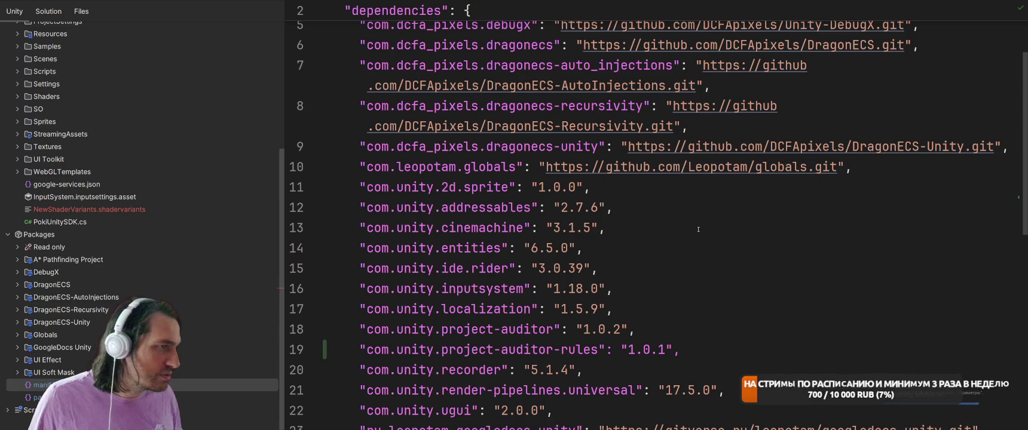
scroll(726, 255, "up", 2)
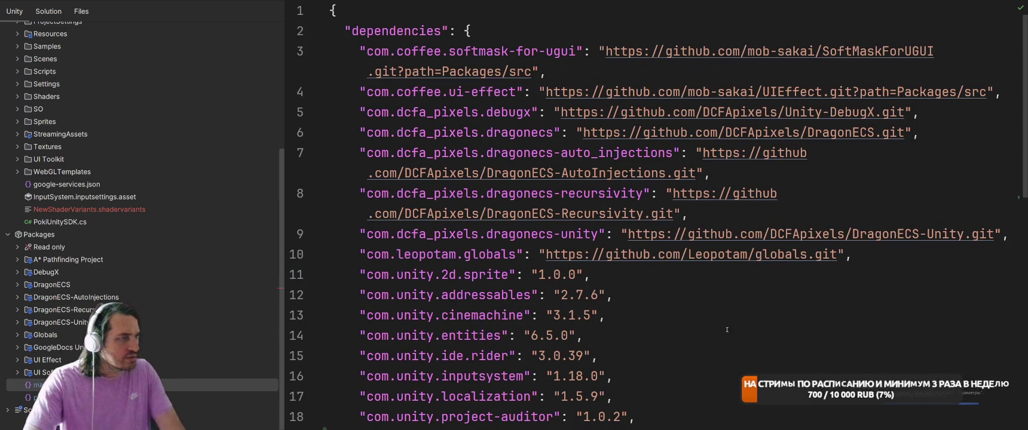
scroll(701, 352, "down", 3)
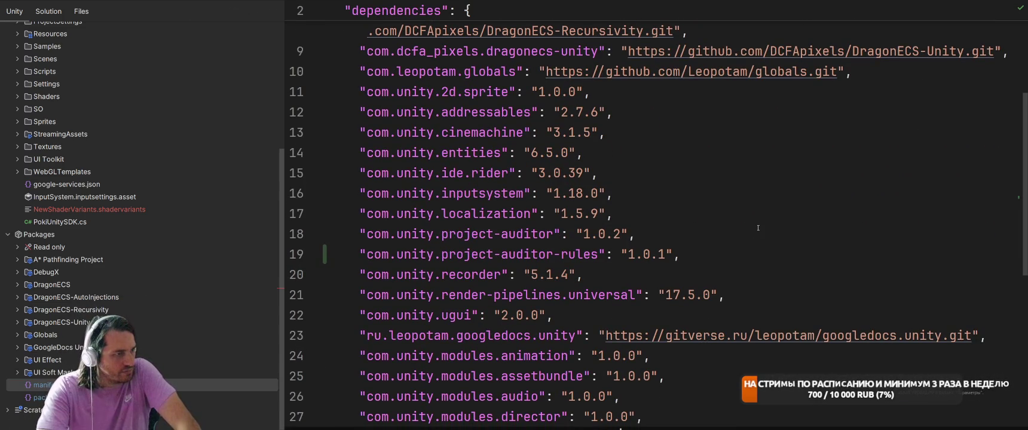
scroll(758, 228, "down", 2)
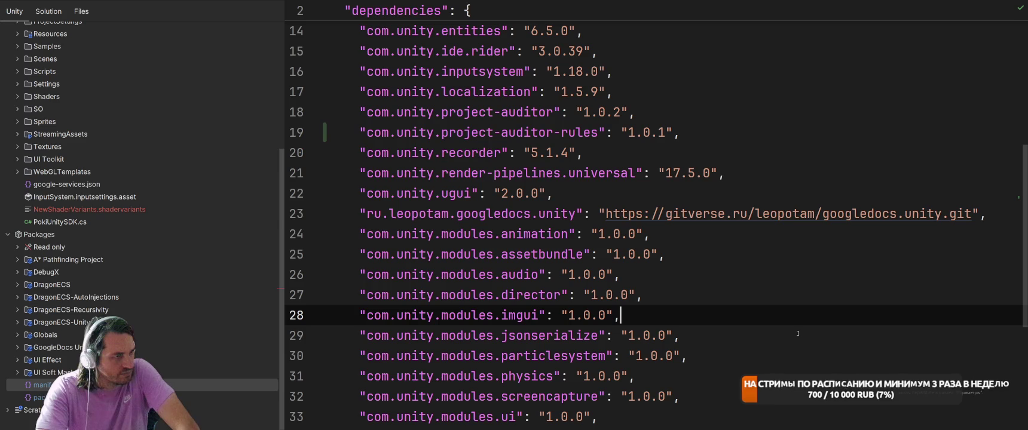
scroll(797, 333, "down", 2)
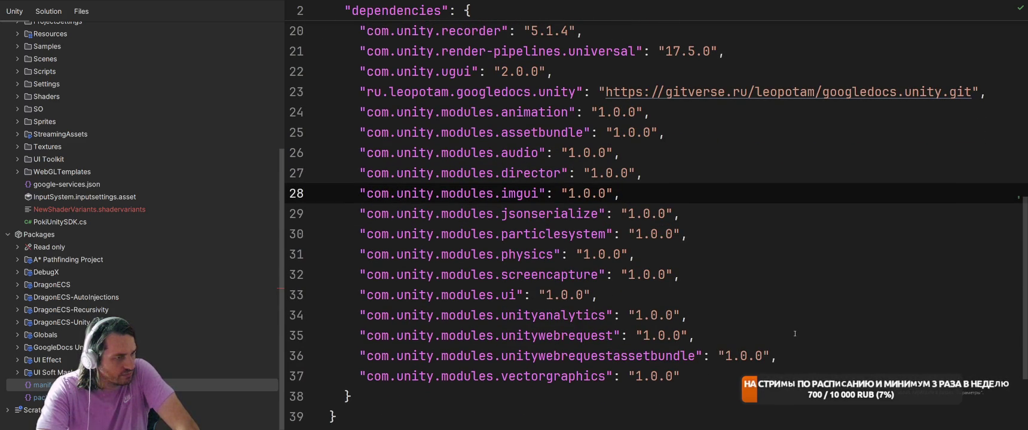
left_click_drag(785, 359, 791, 373)
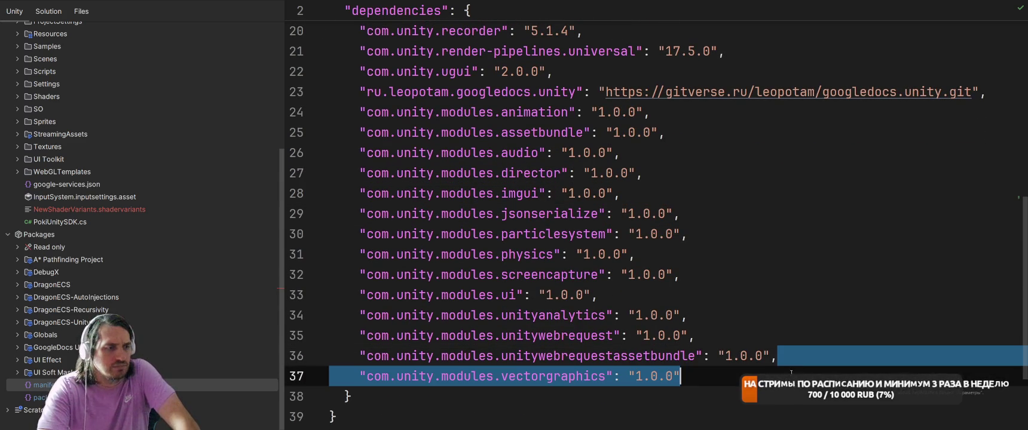
key("Delete")
- Remove the com.unity.modules.director entry and return to the top of the dependencies
left_click(832, 216)
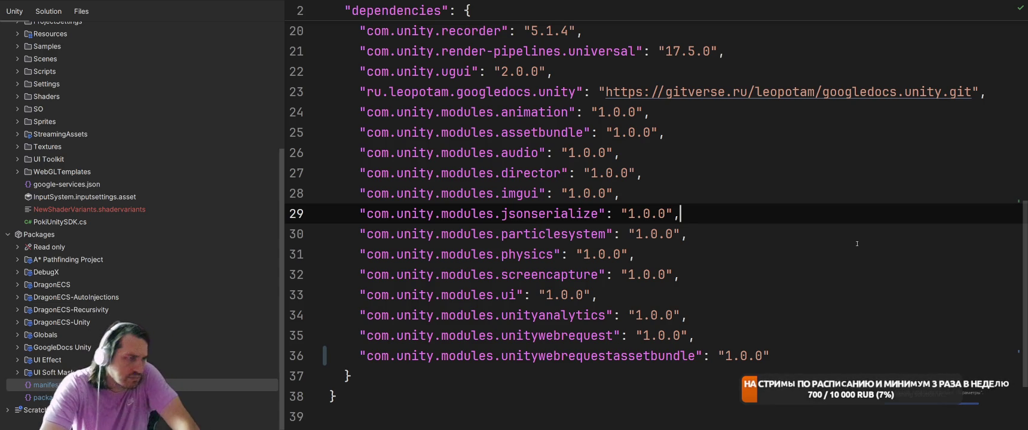
left_click(365, 173)
left_click_drag(362, 174, 655, 174)
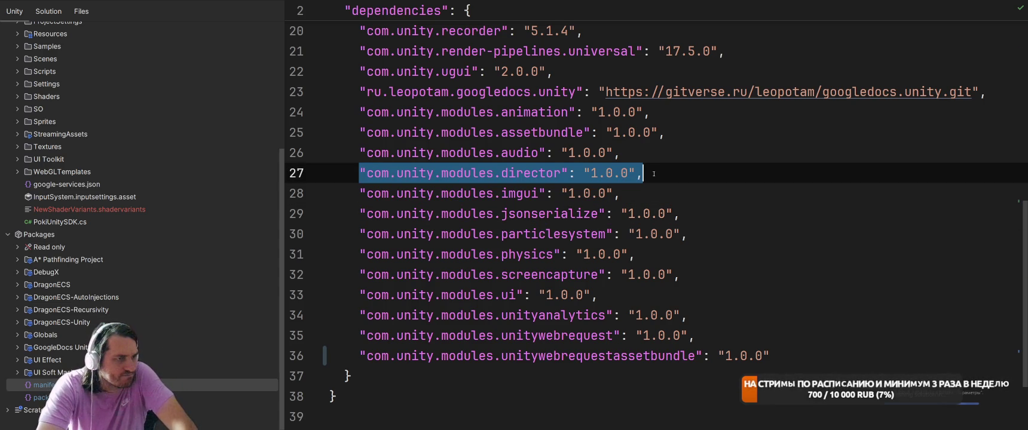
key("BackSpace")
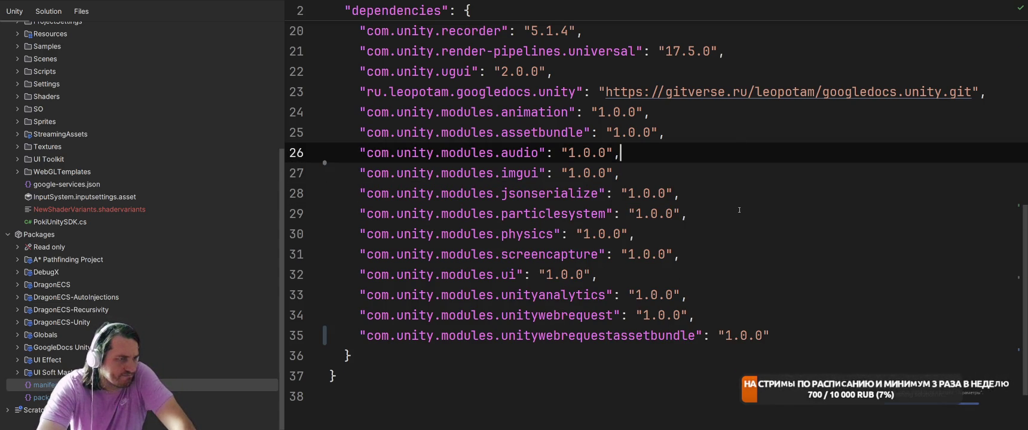
scroll(764, 249, "up", 2)
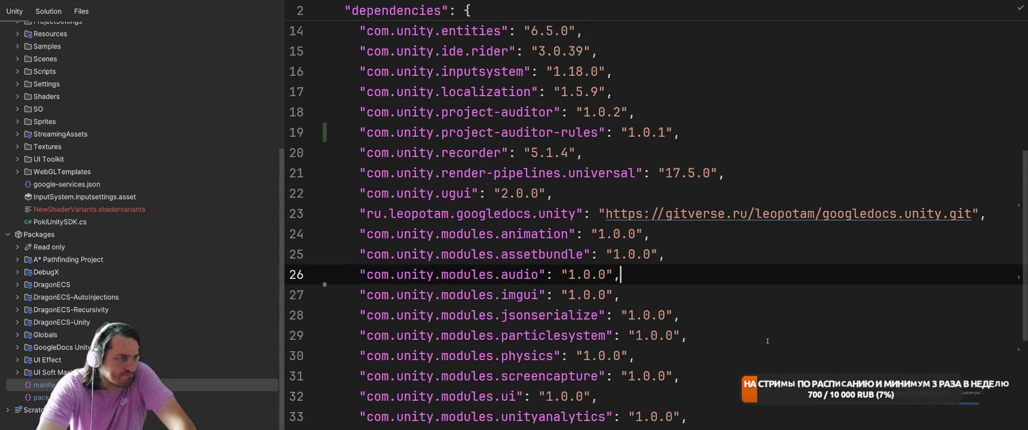
scroll(767, 341, "up", 2)
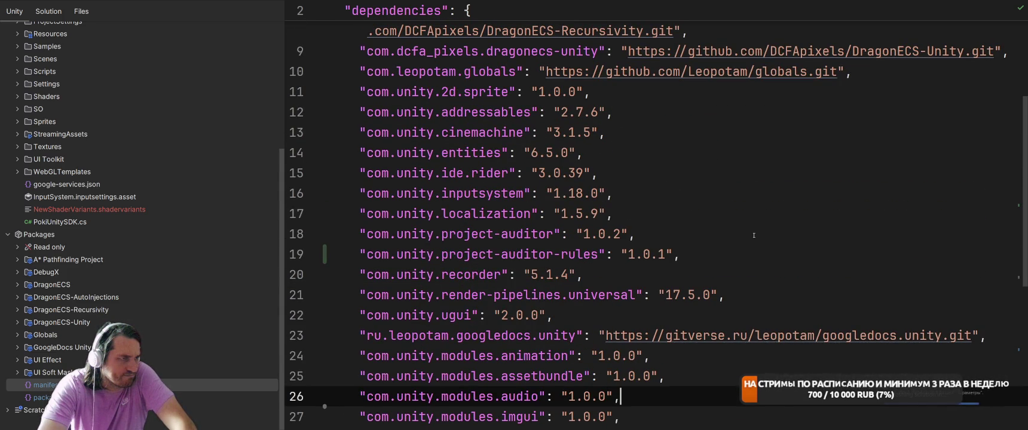
scroll(754, 235, "up", 1)
scroll(742, 283, "up", 3)
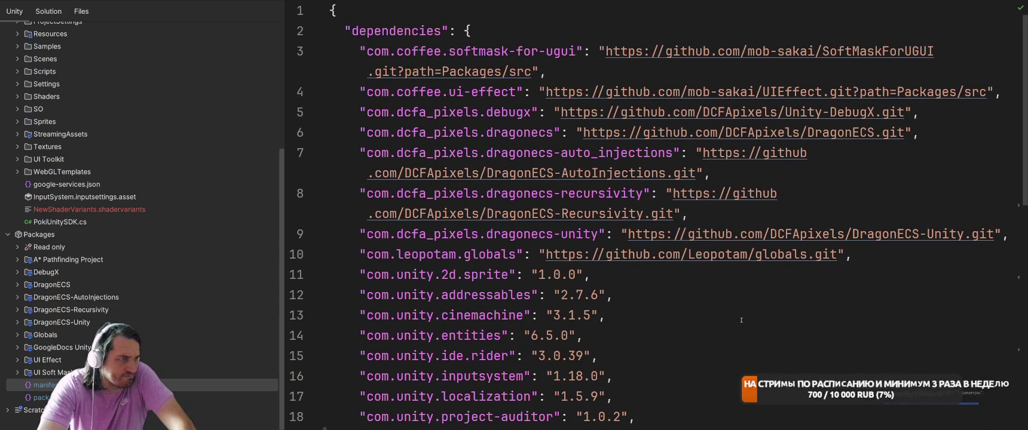
- Let the Compiling Scripts and Package Manager progress finish, then return to the Unity Editor
key("alt+Tab")
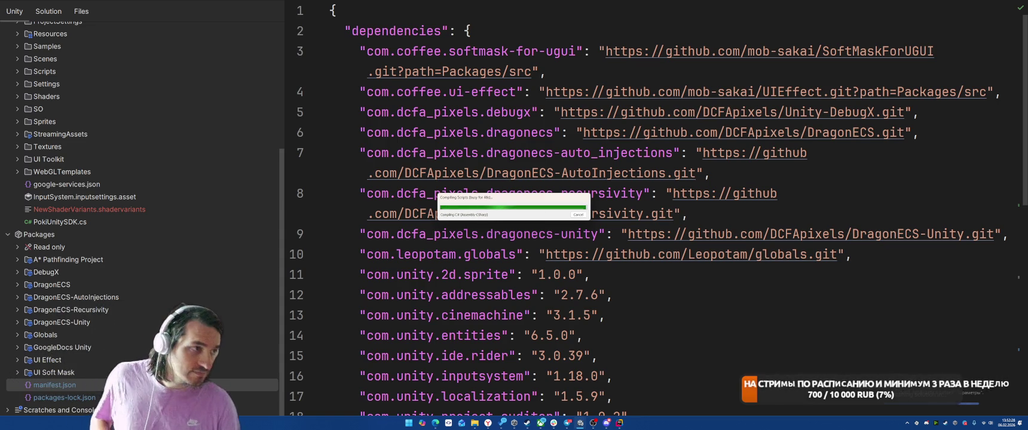
scroll(659, 183, "down", 5)
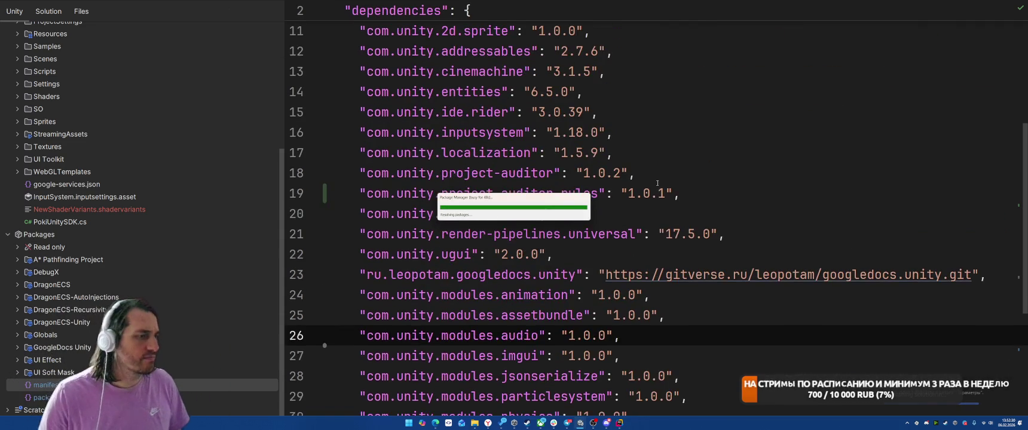
scroll(660, 183, "up", 2)
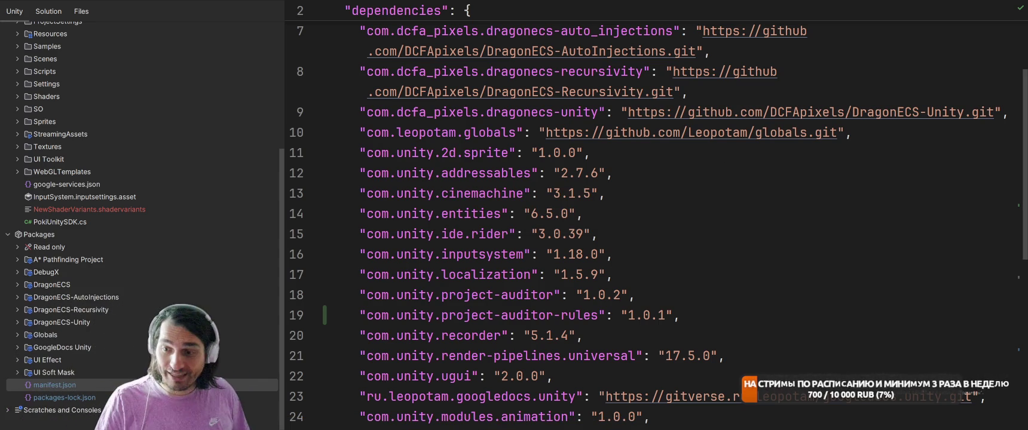
key("alt+Tab")
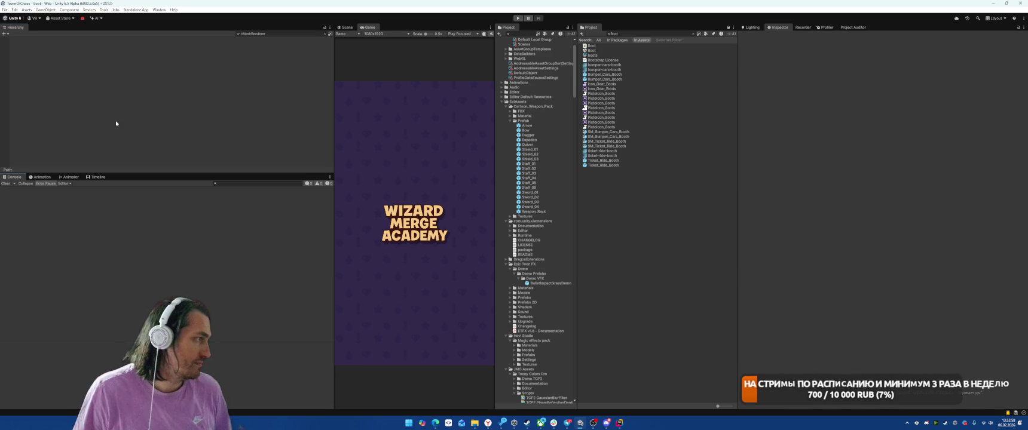
- Clear the Hierarchy search, run the game, place two cards near the castle, then stop play
left_click(324, 34)
left_click(25, 159)
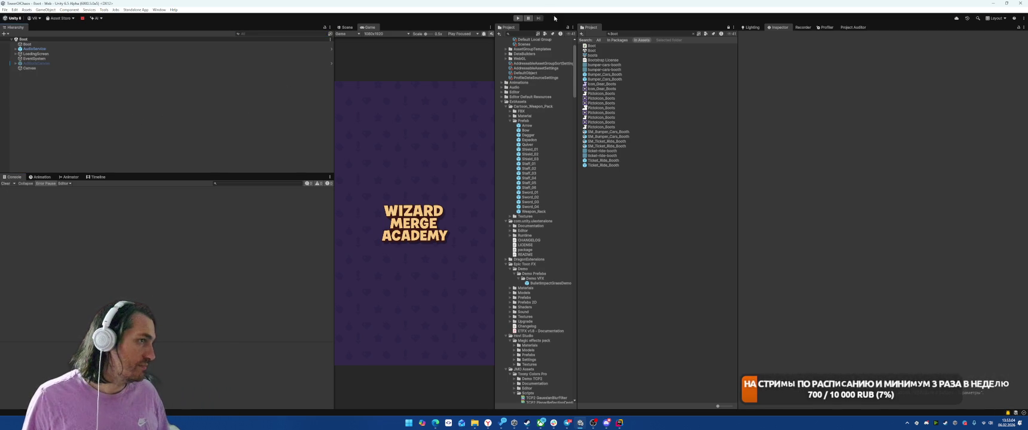
left_click(517, 18)
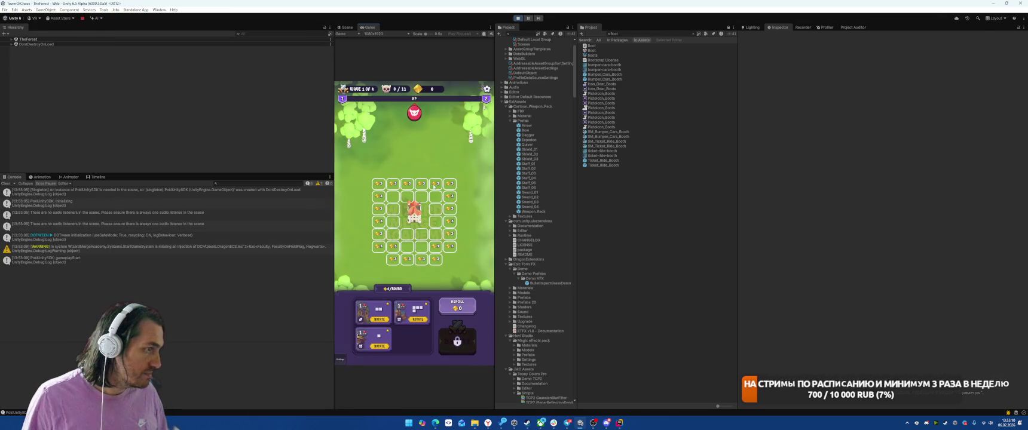
left_click_drag(413, 311, 407, 203)
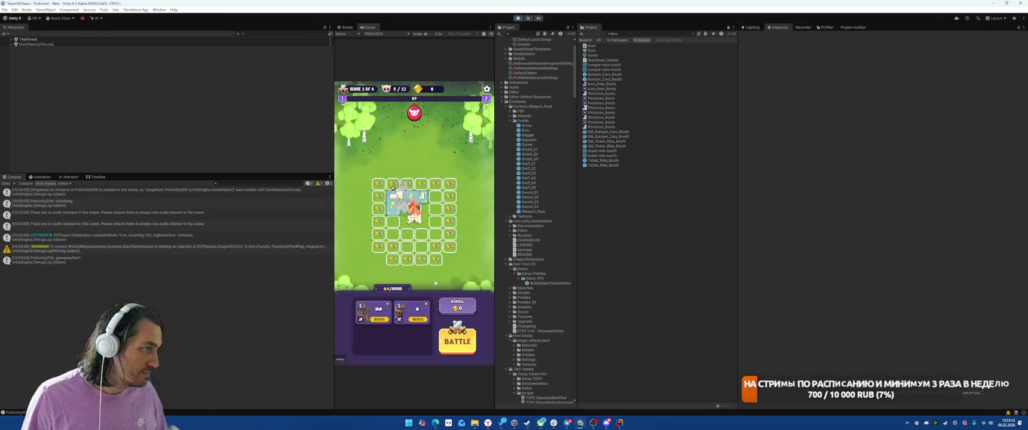
mouse_move(419, 318)
left_mouse_down()
mouse_move(416, 239)
mouse_move(436, 214)
left_mouse_up()
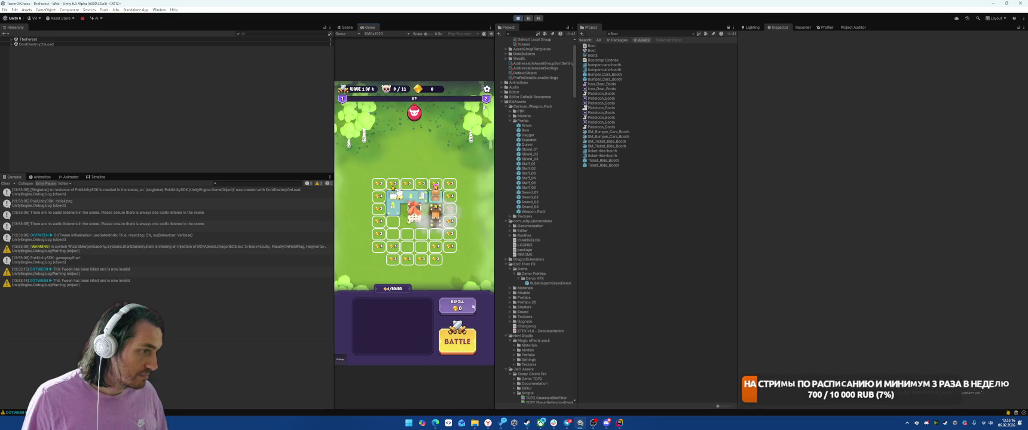
scroll(537, 292, "down", 5)
key("ctrl+p")
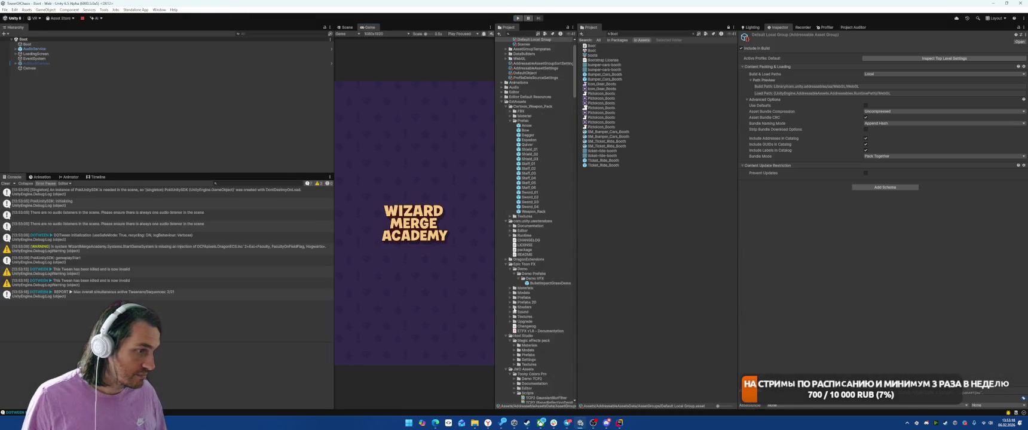
- Collapse the expanded asset folders in the Project window, from Epic Toon FX to Scripts
left_click(506, 157)
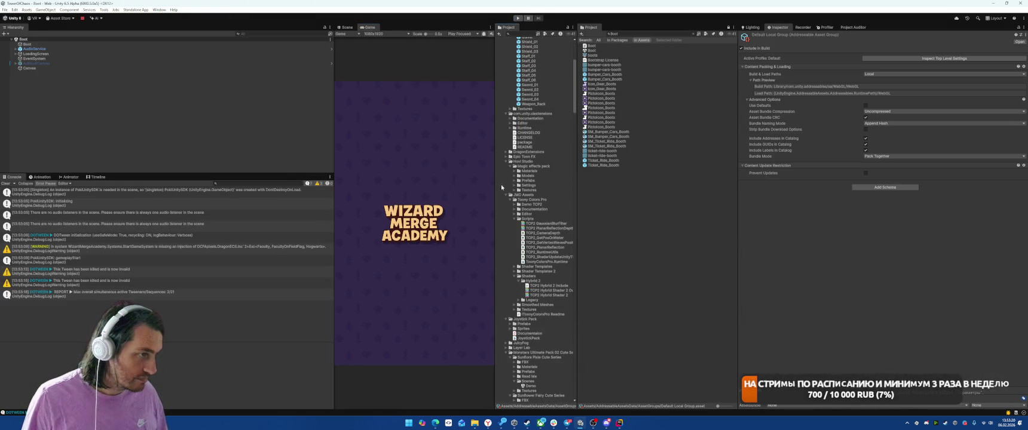
left_click(506, 162)
left_click(506, 166)
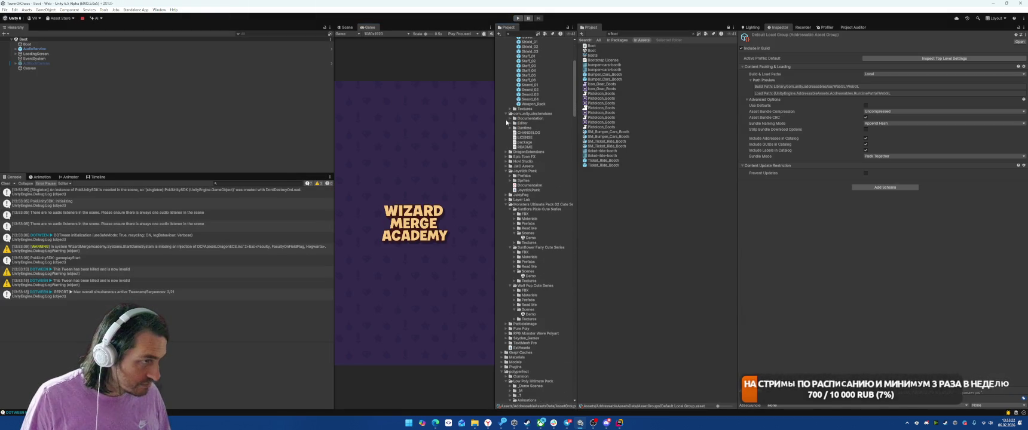
scroll(514, 280, "down", 5)
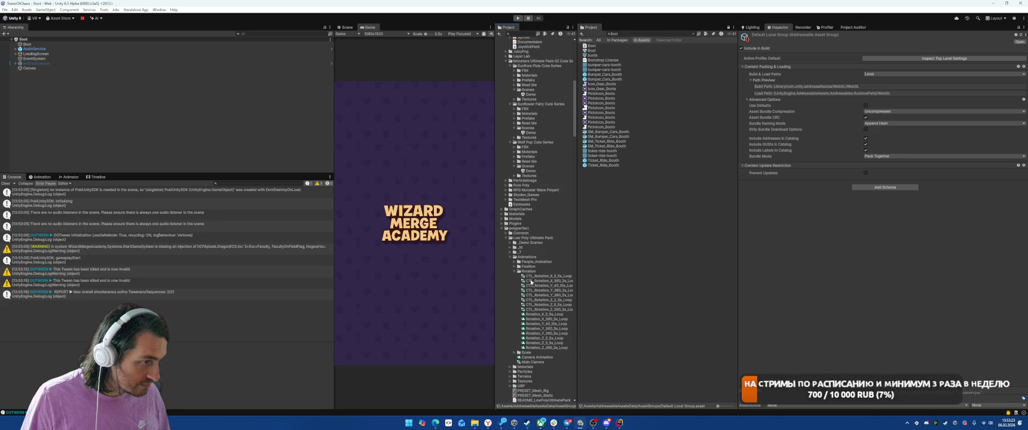
left_click(501, 228)
left_click(502, 238)
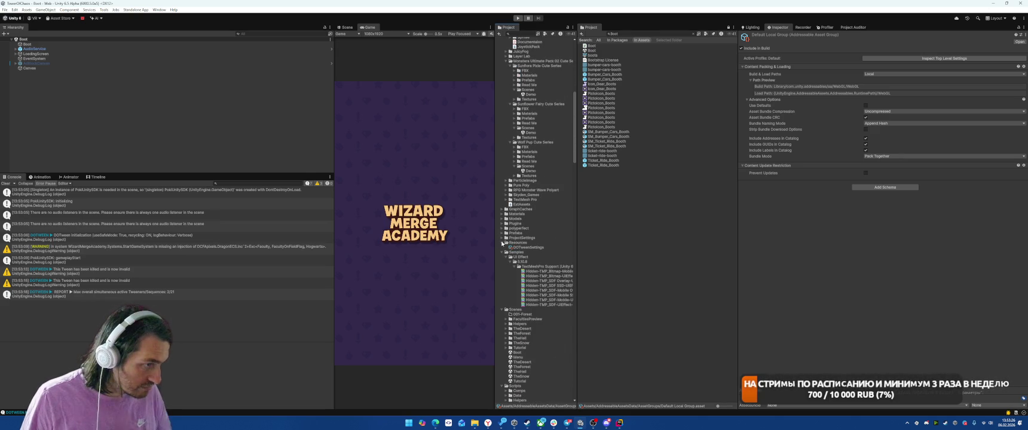
left_click(502, 242)
left_click(502, 242)
left_click(502, 248)
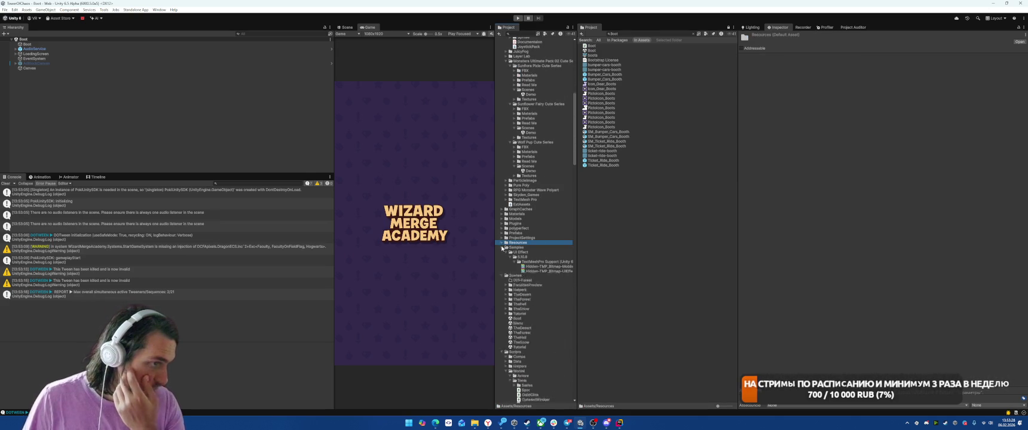
left_click(502, 252)
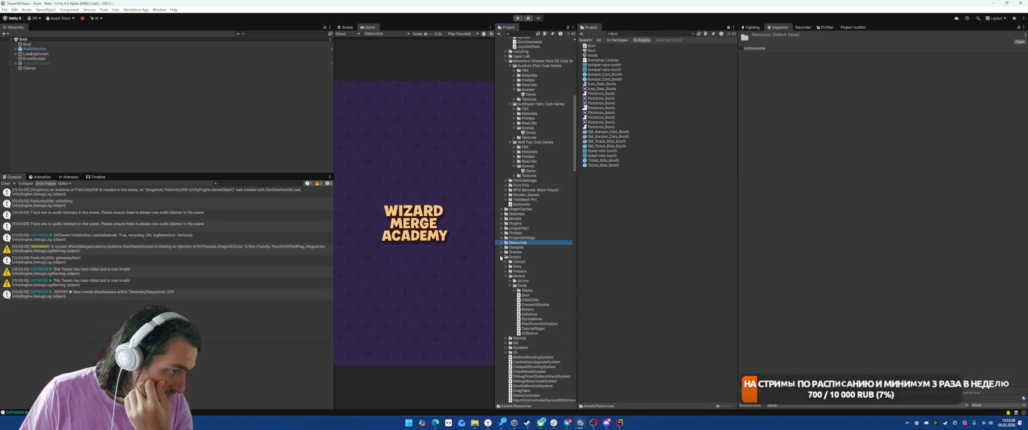
left_click(502, 257)
left_click(502, 243)
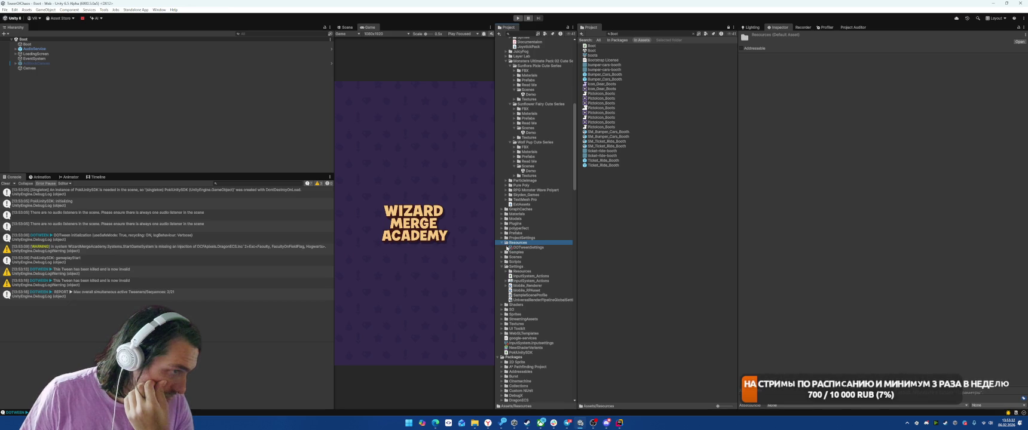
left_click(505, 257)
left_click(506, 257)
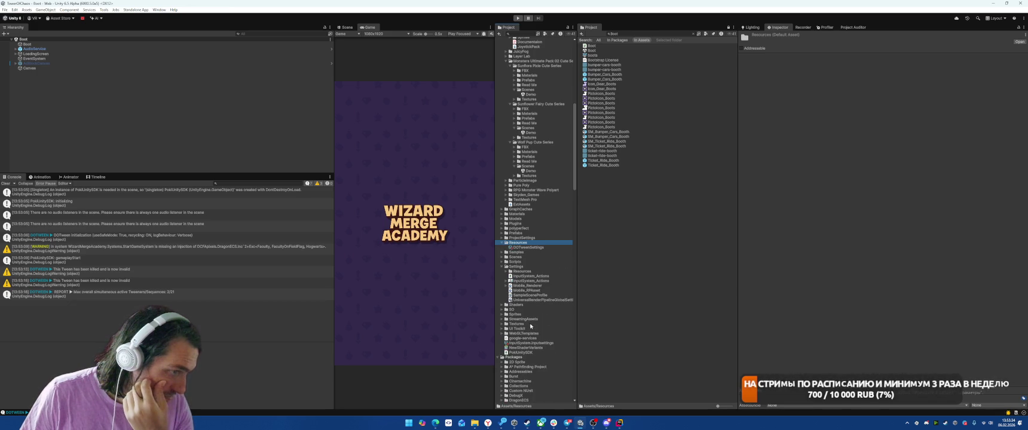
- Delete the NewShaderVariants asset and clear the Console log
left_click(540, 344)
left_click(553, 347)
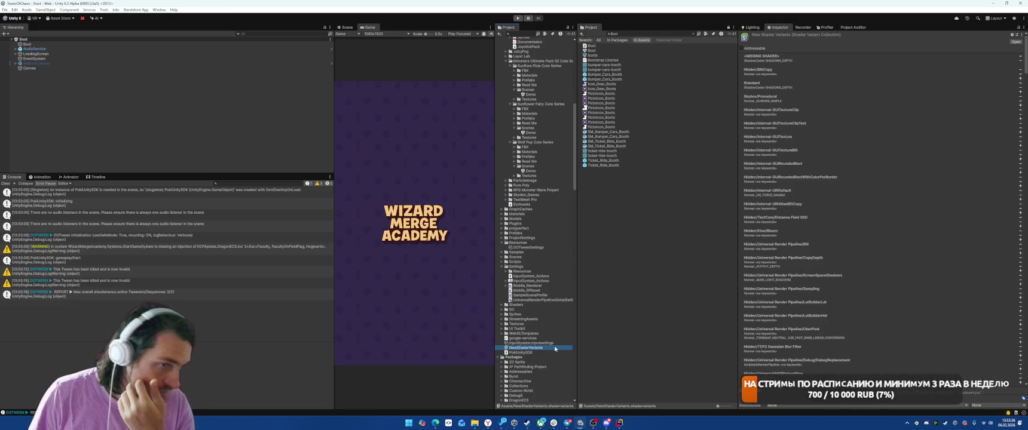
key("Delete")
key("Return")
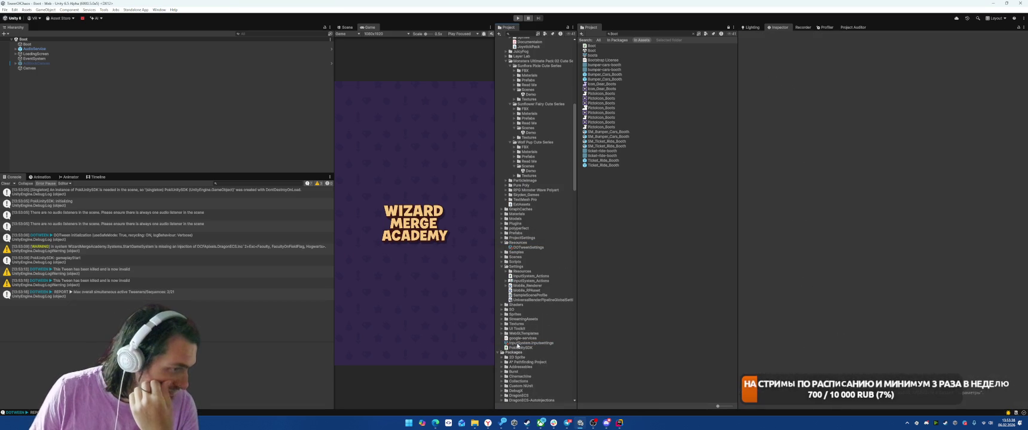
left_click(5, 183)
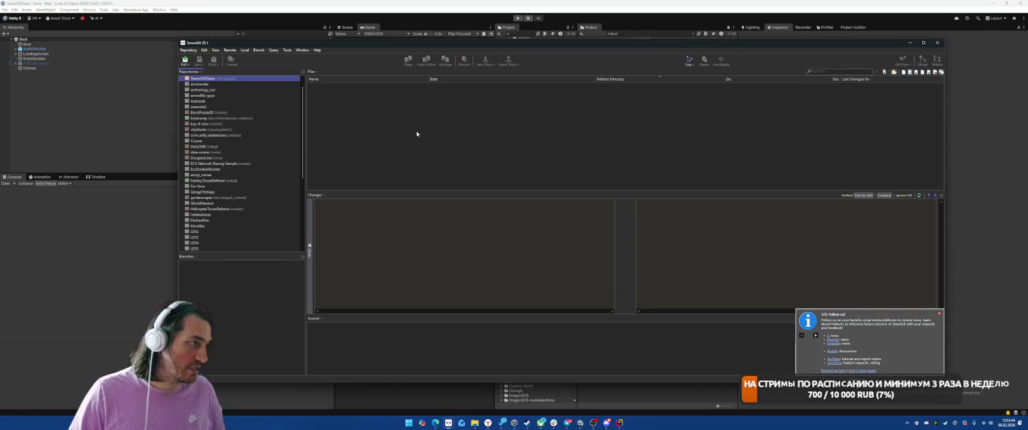
- Commit all changed files in SmartGit with a short message, then close SmartGit
left_click(390, 121)
key("ctrl+a")
right_click(412, 113)
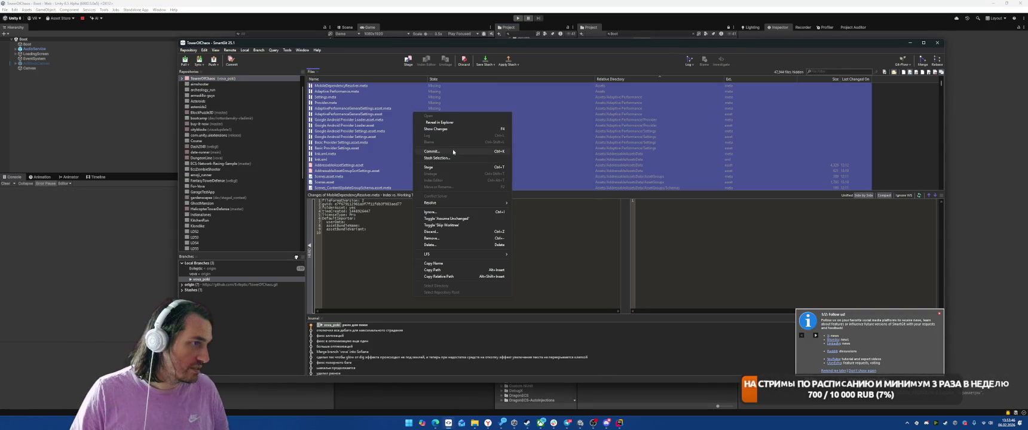
left_click(453, 152)
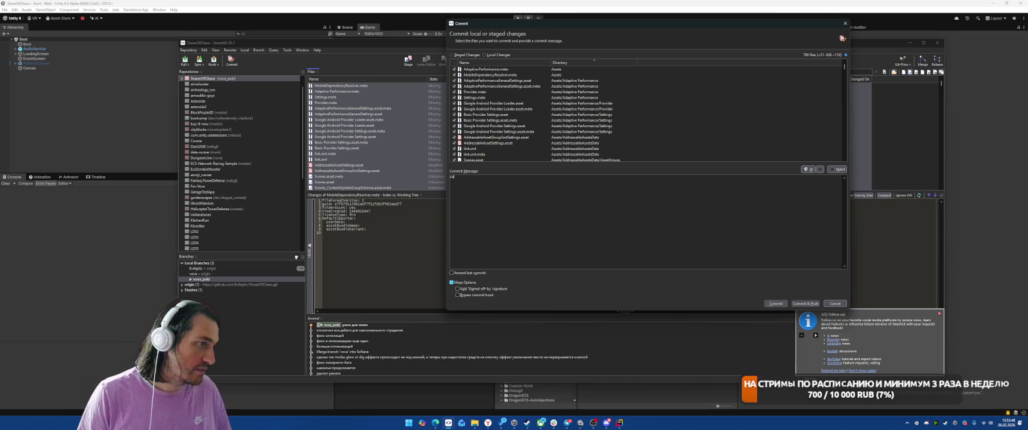
type("ален ненужное")
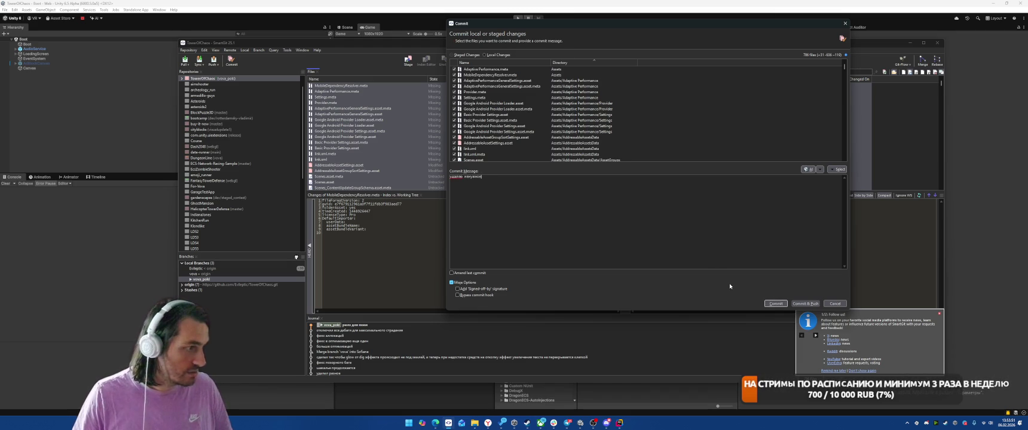
key("ctrl+Return")
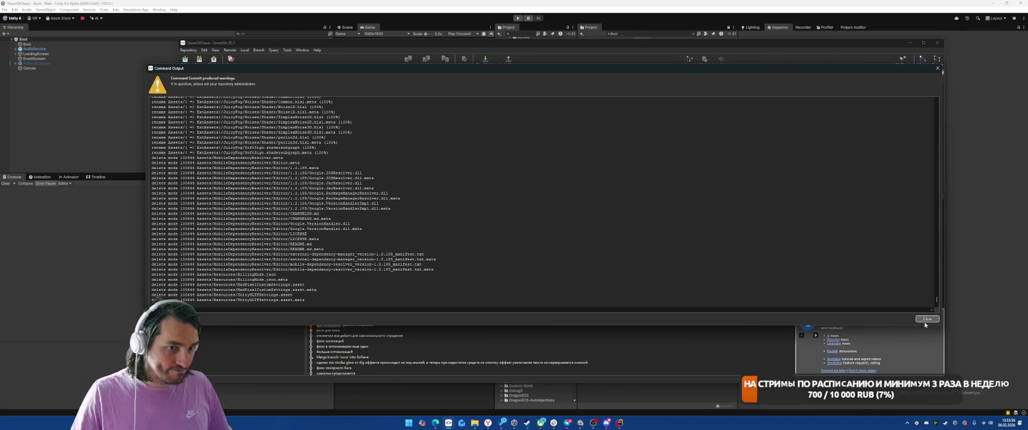
left_click(927, 318)
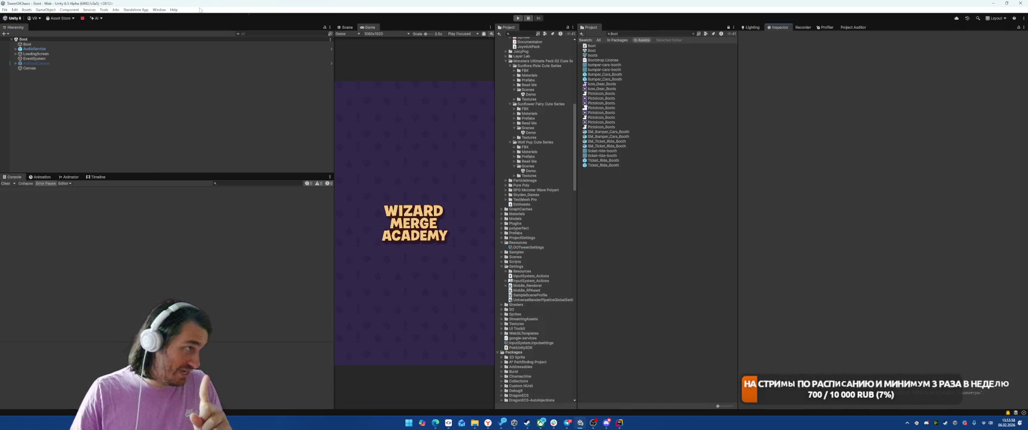
- Open the Package Manager and show Universal Render Pipeline 17.0.0's management options
left_click(159, 9)
mouse_move(197, 117)
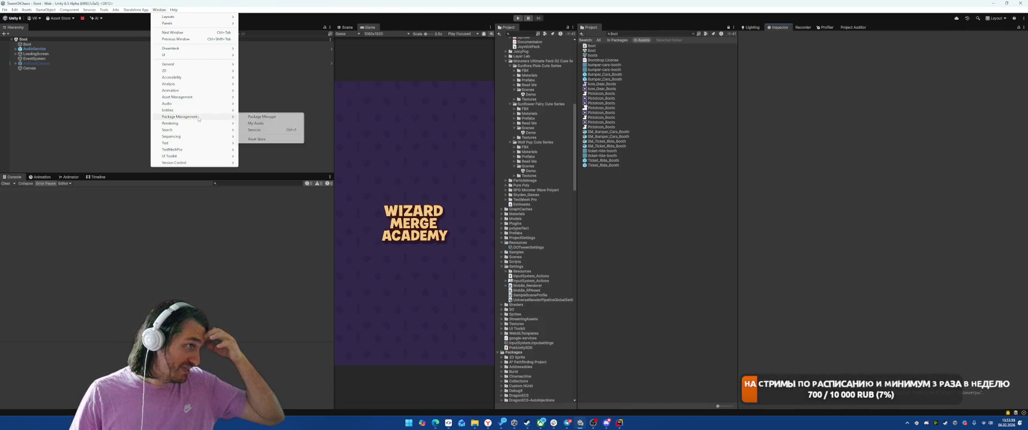
left_click(283, 117)
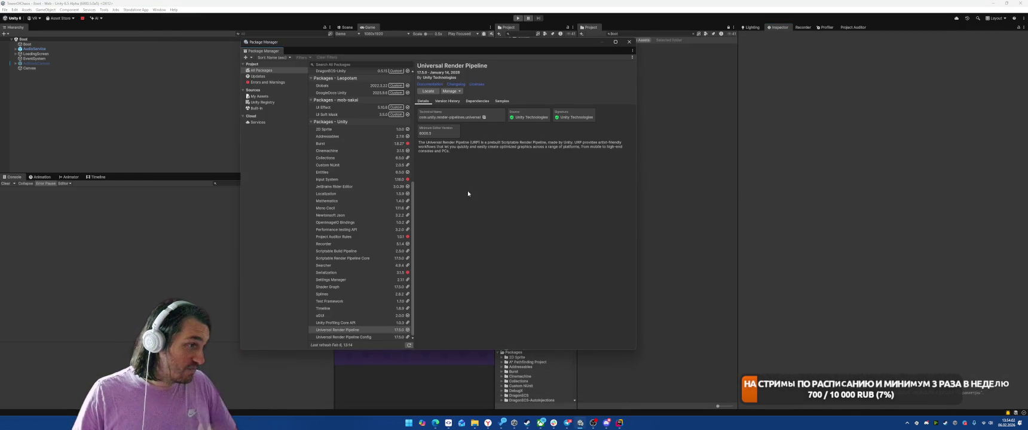
left_click(447, 92)
left_click(516, 151)
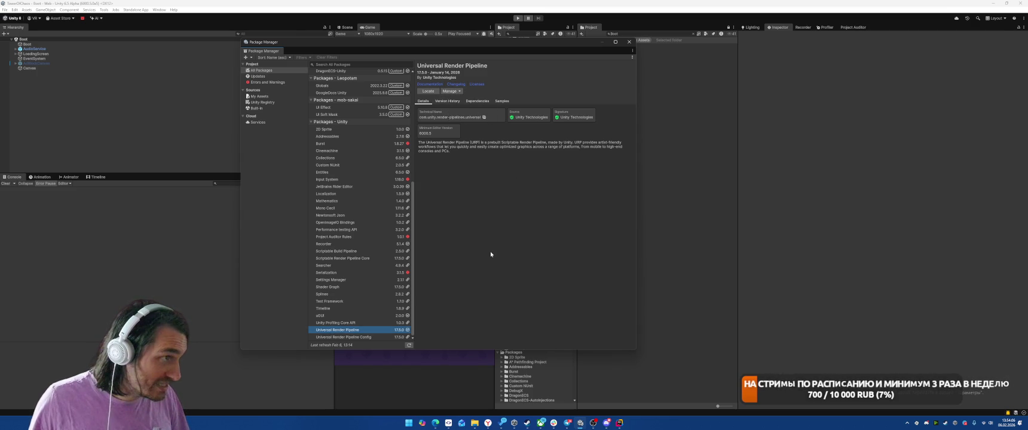
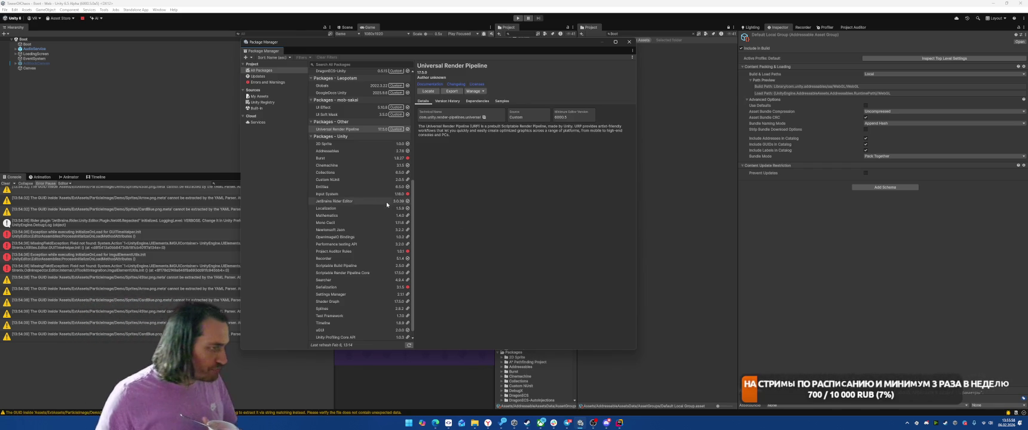
- Review the Input System version history (1.18.0 installed, 1.17.0 recommended), then close Package Manager
left_click(353, 194)
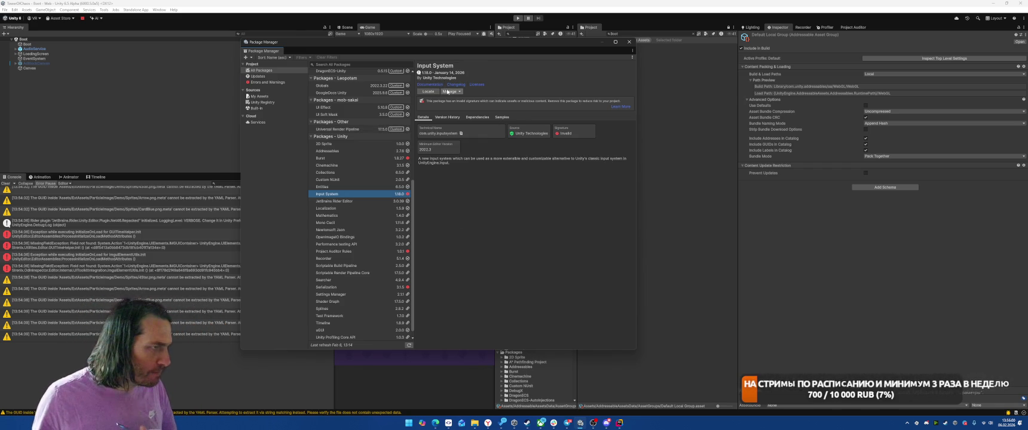
left_click(451, 91)
left_click(451, 91)
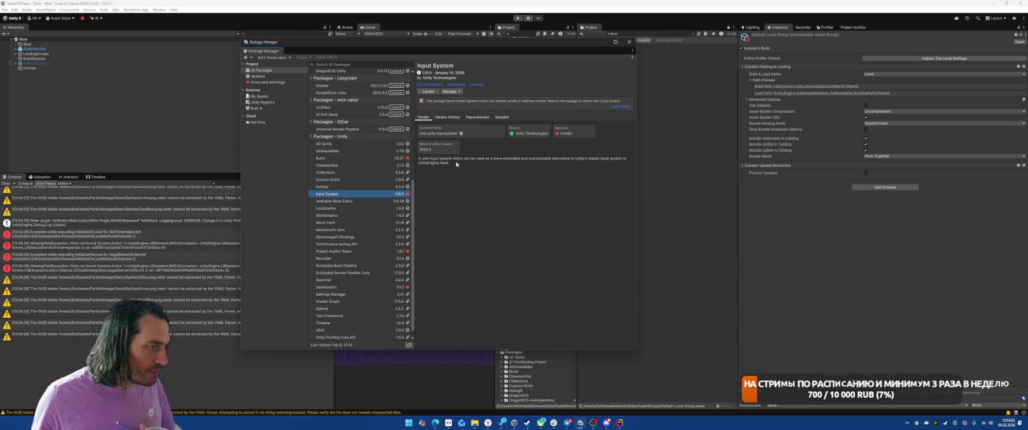
left_click(447, 117)
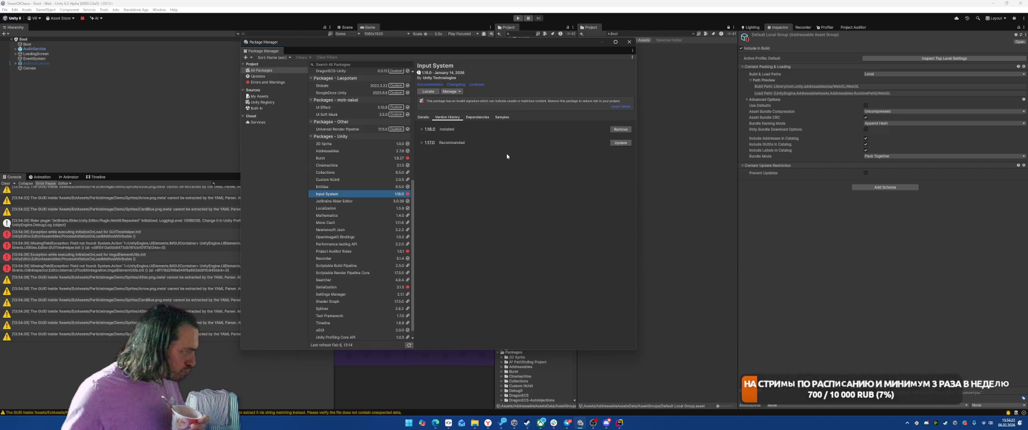
left_click(229, 311)
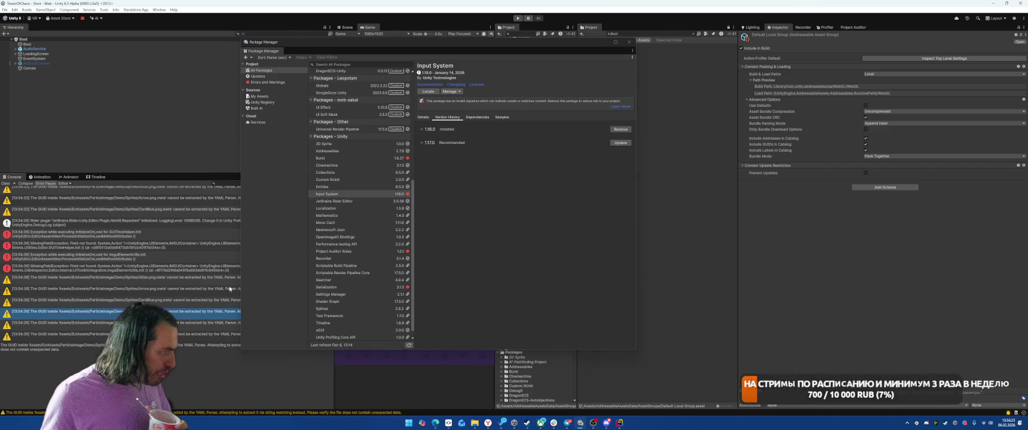
left_click(629, 42)
- Open the EnemyAttackSystem.cs(247,41) obsolete GetInstanceID warning from the Console in Rider
scroll(201, 309, "up", 5)
scroll(201, 309, "up", 3)
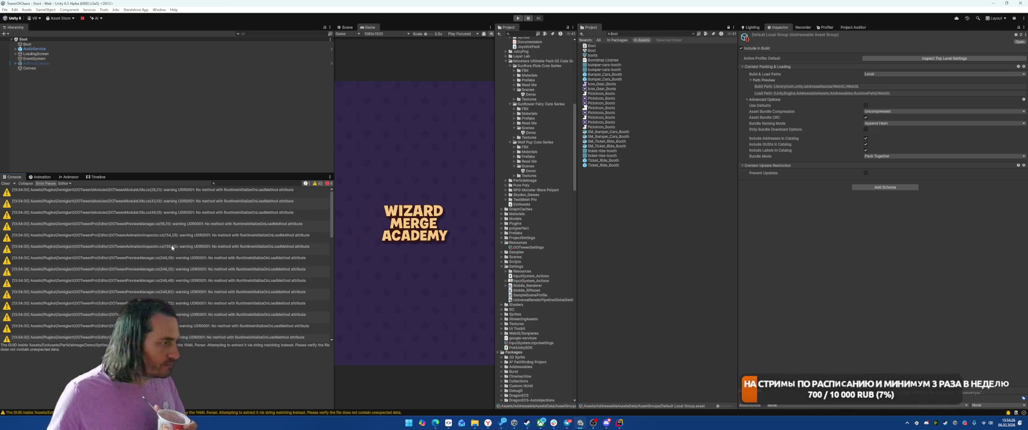
left_click(229, 246)
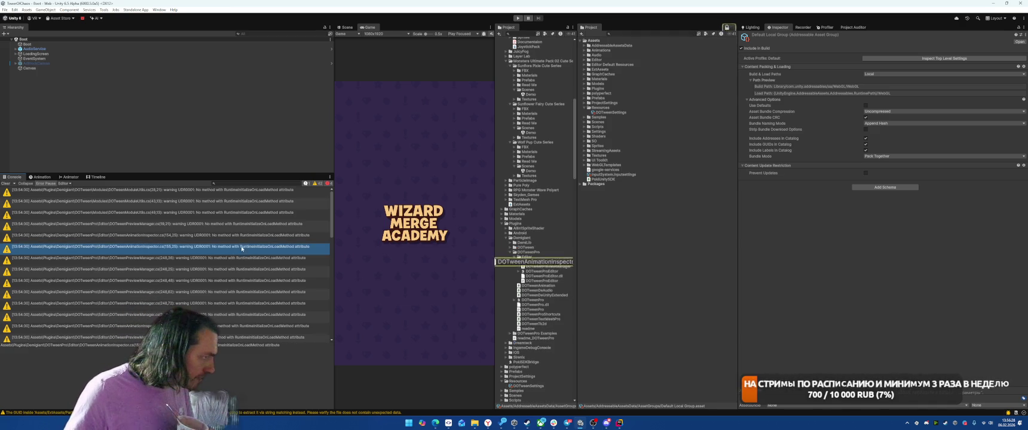
scroll(241, 258, "down", 3)
scroll(242, 261, "down", 5)
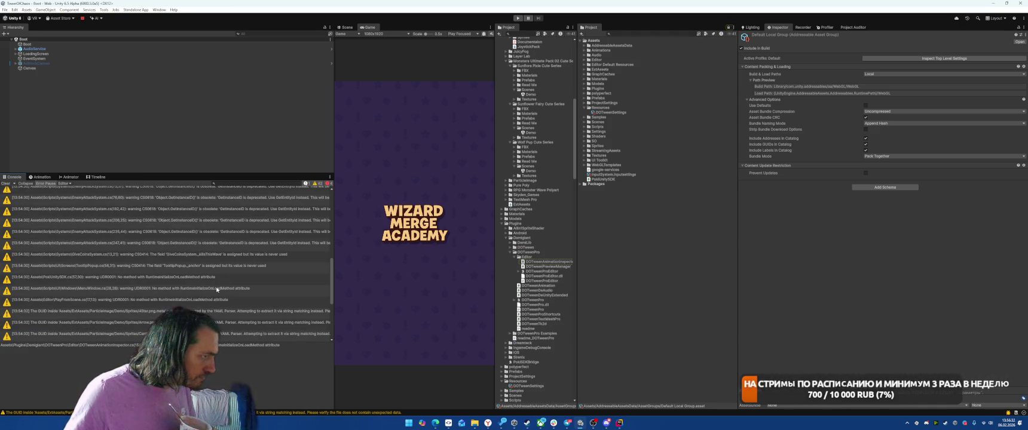
left_click(204, 244)
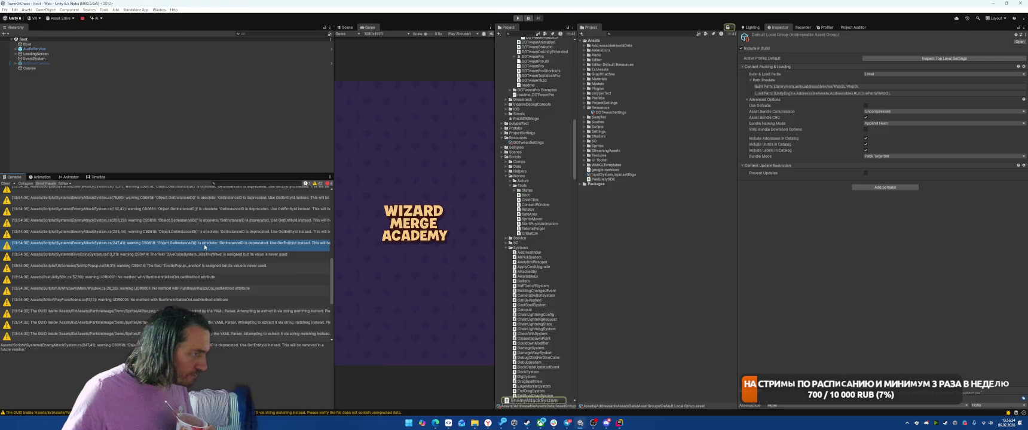
double_click(203, 244)
mouse_move(656, 196)
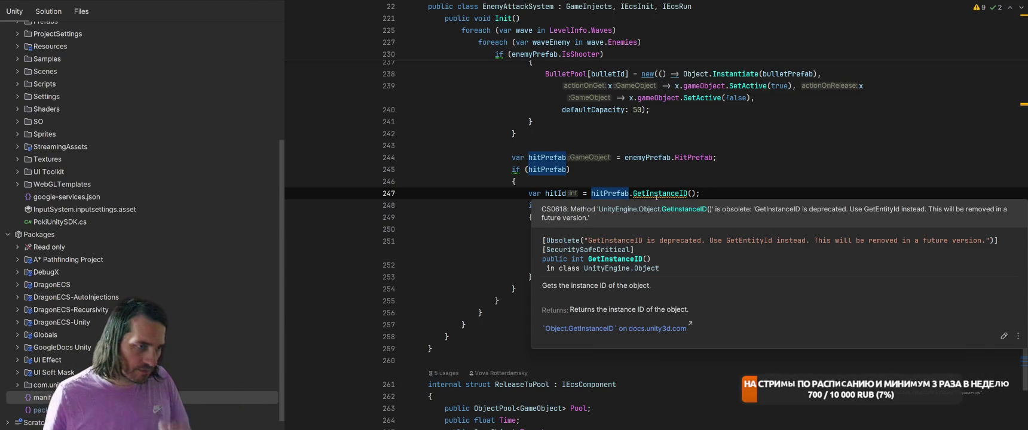
- Change line 247 to hitPrefab.GetEntityId().GetRawData() and jump to the BulletPool declaration
left_click(636, 194)
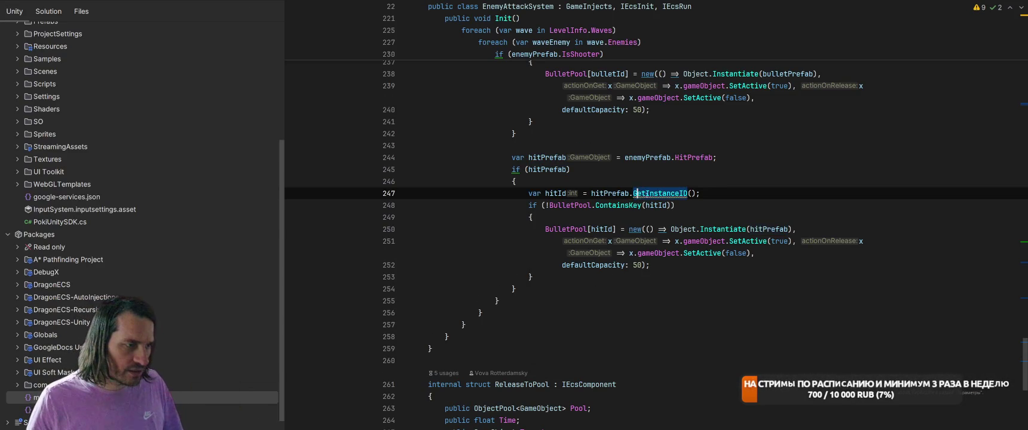
key("Right")
key("Right")
key("Right")
key("ctrl+space")
key("ctrl+Delete")
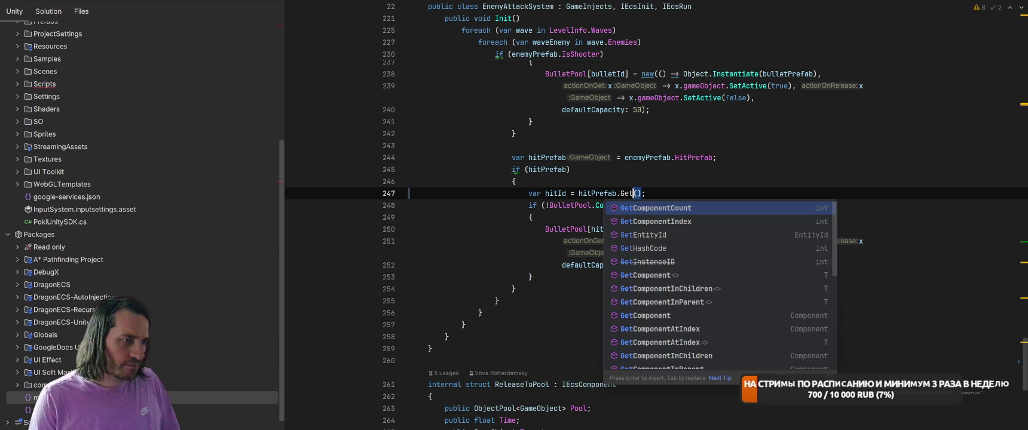
key("Down")
key("Down")
key("Return")
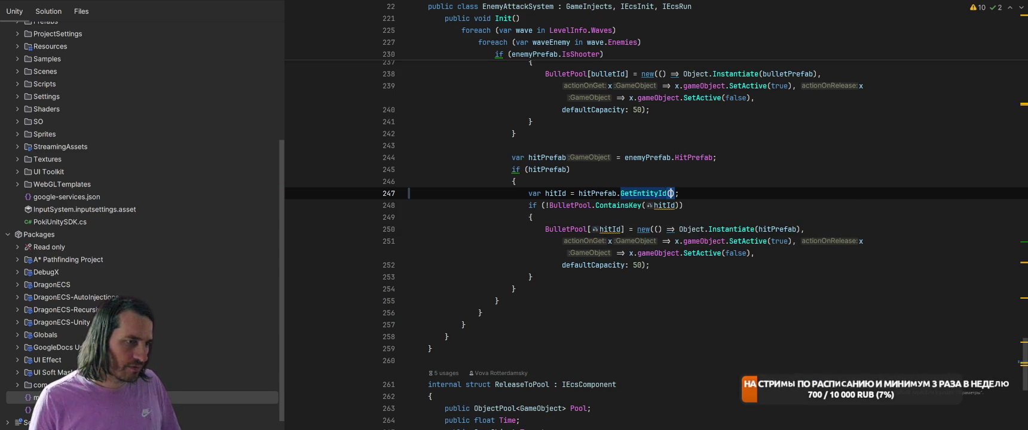
key("Right")
type(".")
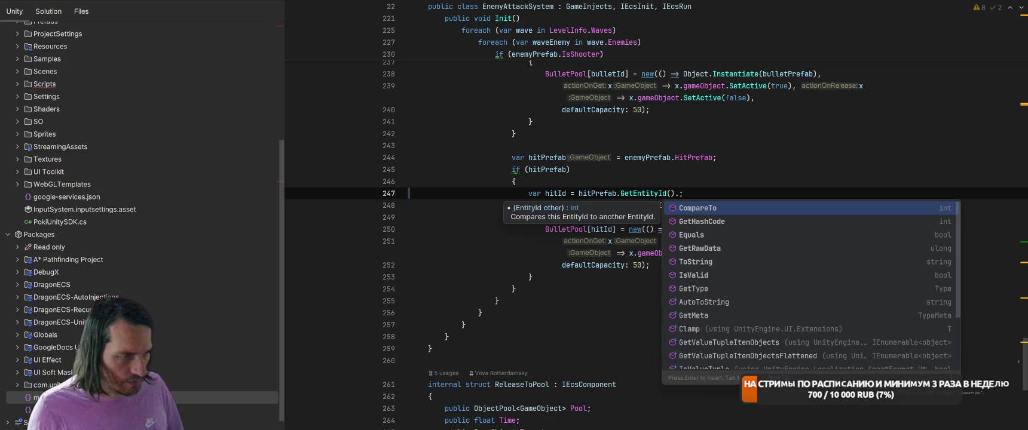
key("Down")
key("Down")
key("Down")
key("Return")
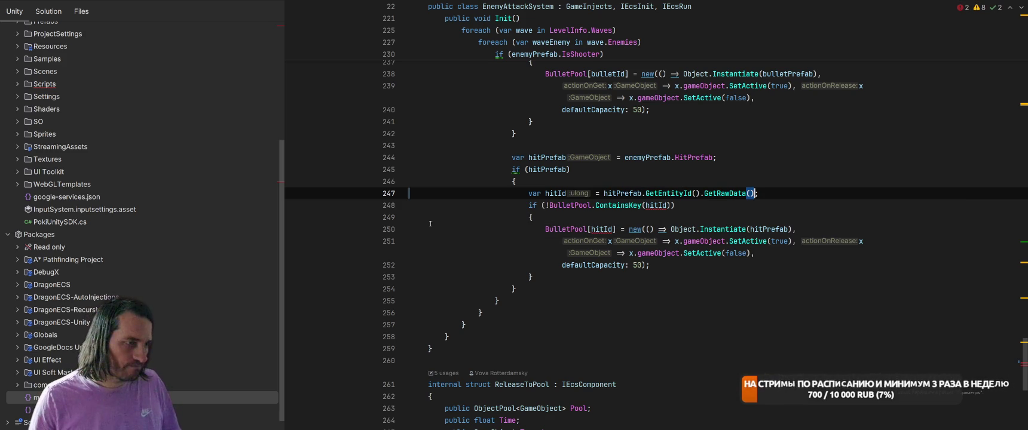
left_click(568, 207, "ctrl")
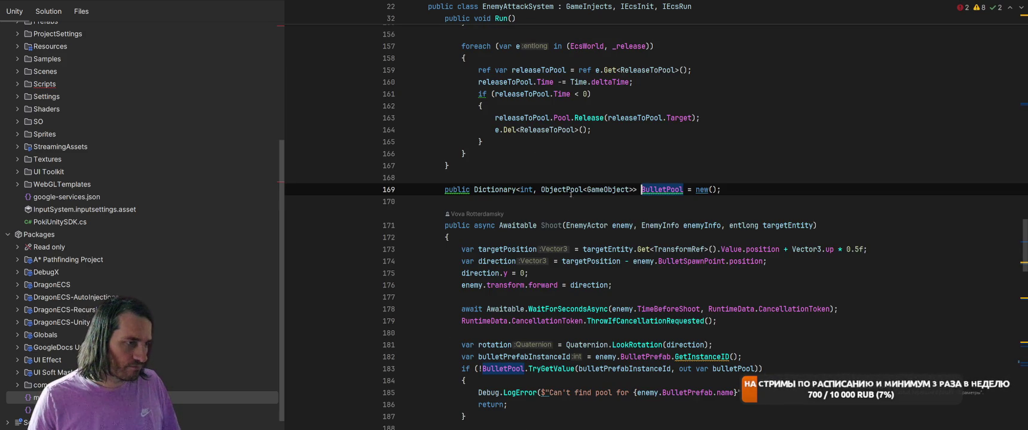
- Change the BulletPool dictionary key type on line 169 from int to ulong
double_click(523, 189)
type("ulo")
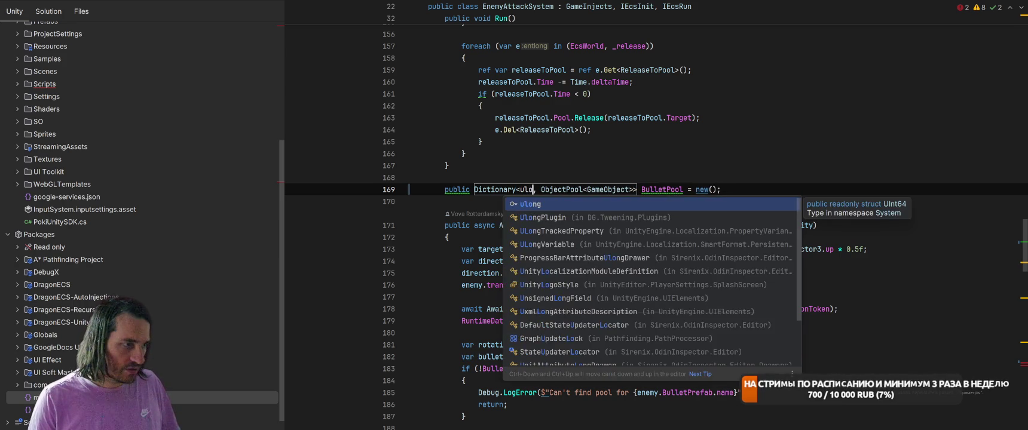
key("Return")
- Start replacing GetInstanceID with GetEntityId().GetRaw() from the call on line 182
left_click(578, 369)
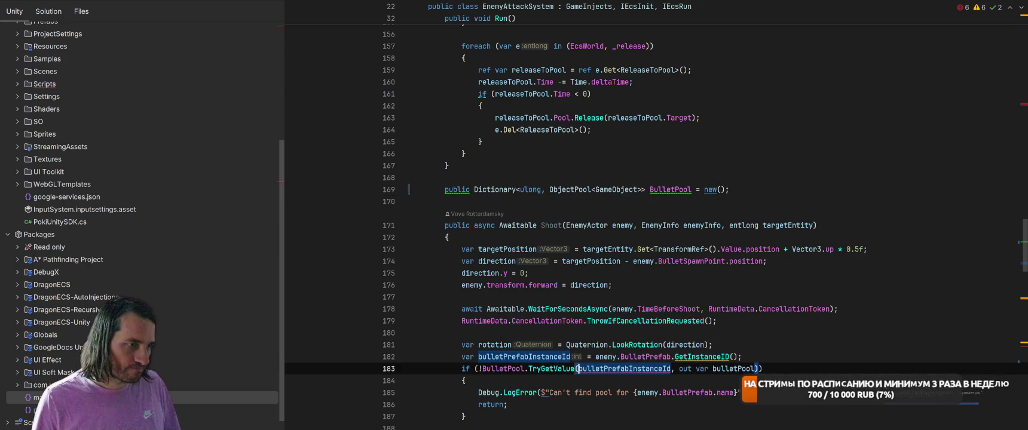
left_click(675, 357)
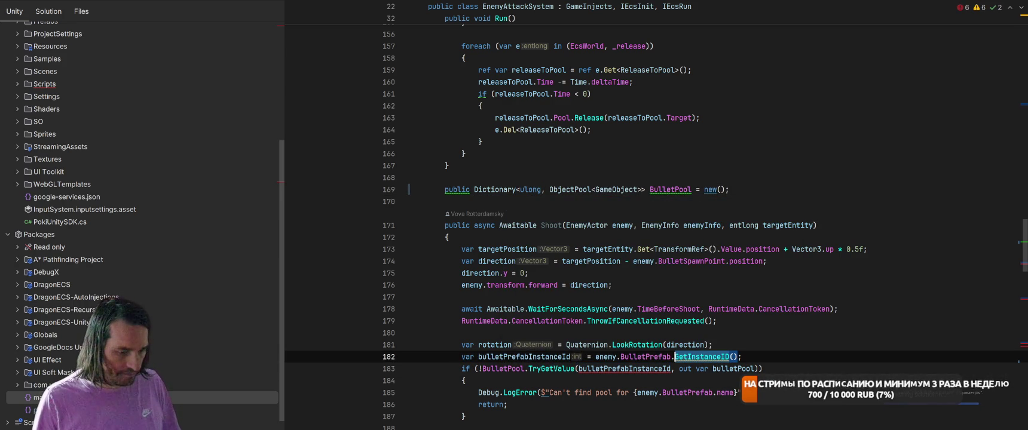
key("ctrl+r")
key("Tab")
type("GetE")
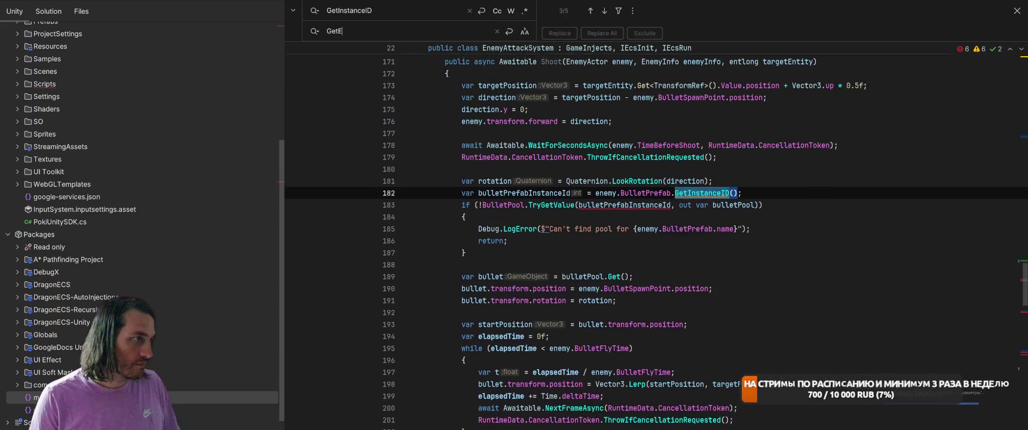
type("ntityId().")
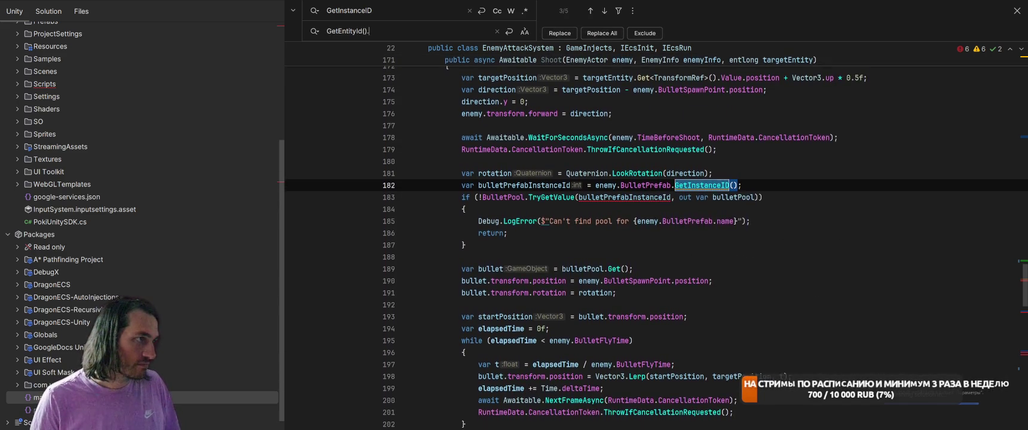
type("GetRaw()")
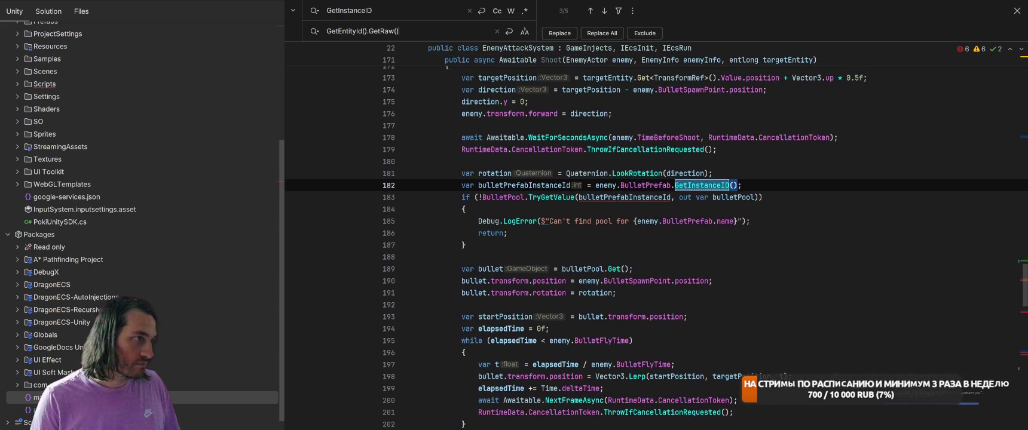
- Replace three GetInstanceID occurrences and complete GetRawData on line 235
left_click(555, 34)
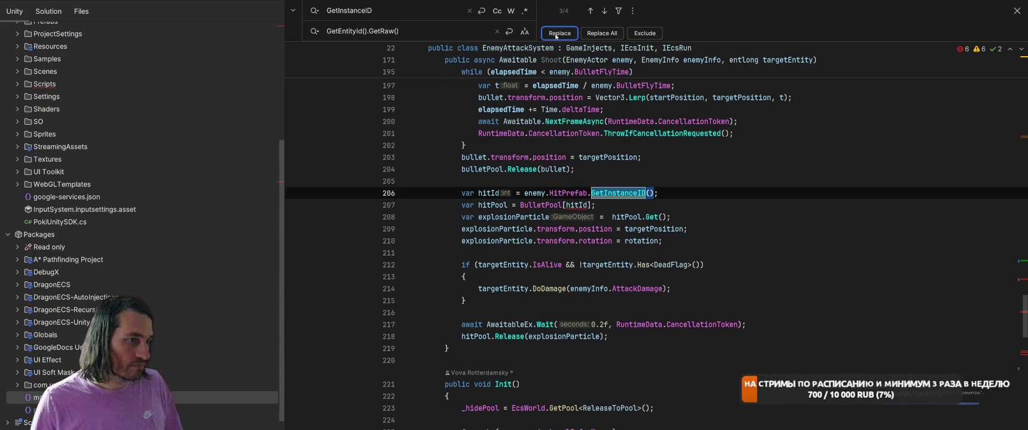
left_click(557, 34)
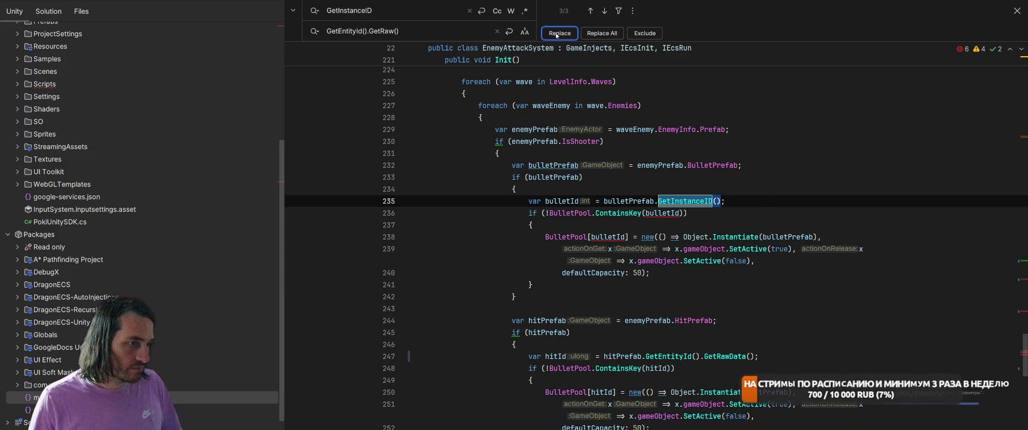
left_click(556, 34)
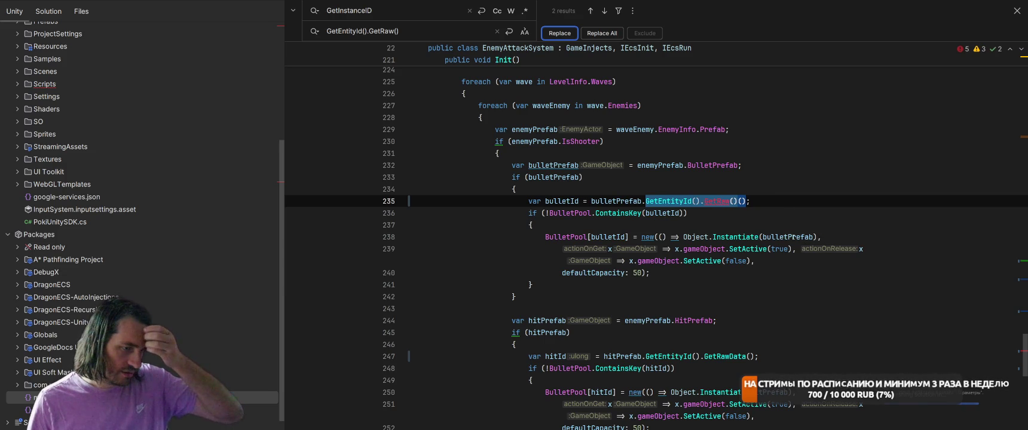
left_click(729, 200)
type("Data")
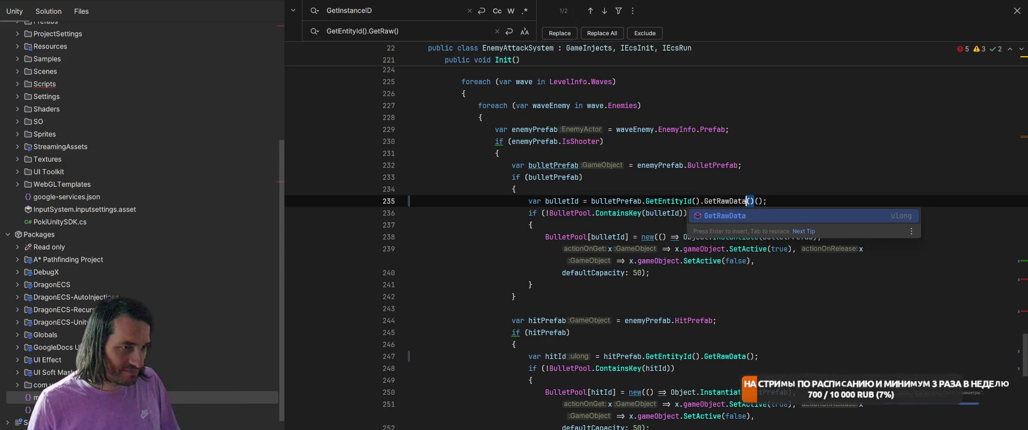
key("Escape")
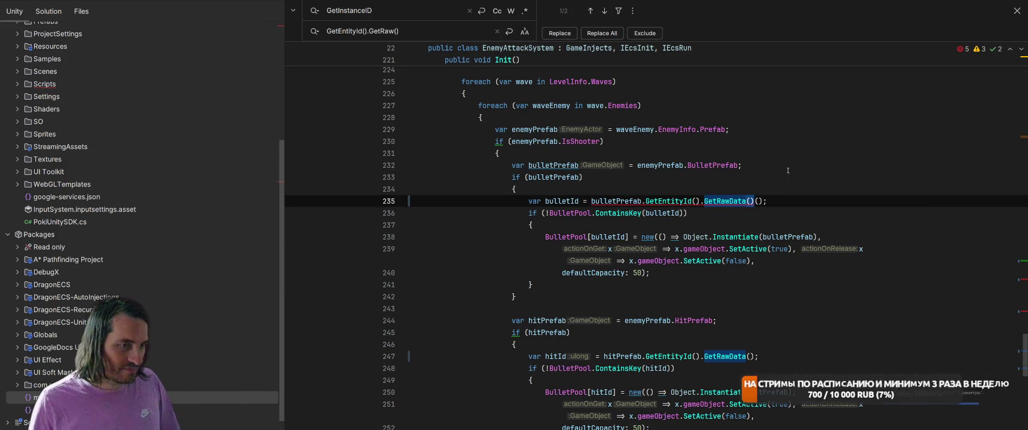
- Delete the stray UnityEditor 'using Scene' line from the cheat menu file
key("alt+F2")
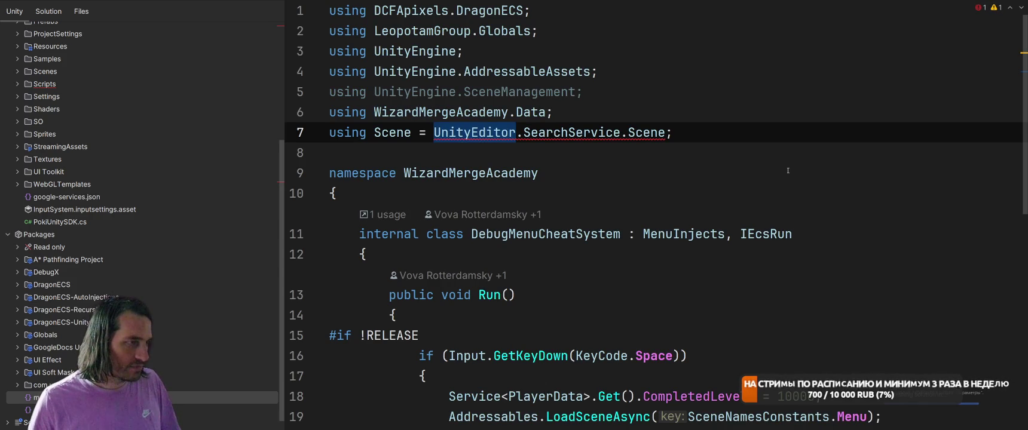
left_click(787, 171)
left_click(768, 142)
key("shift+Home")
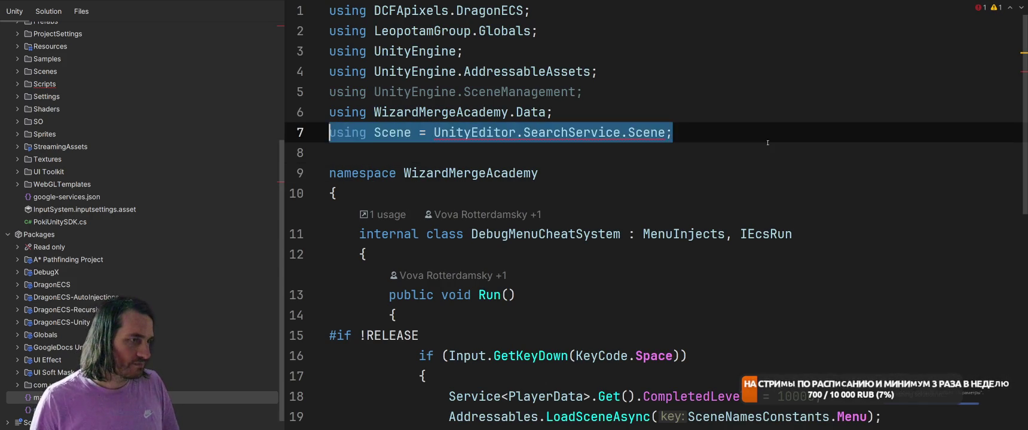
key("BackSpace")
key("BackSpace")
- Change lines 75–76 to use GetEntityId().GetRawData() instead of GetInstanceID()
key("ctrl+minus")
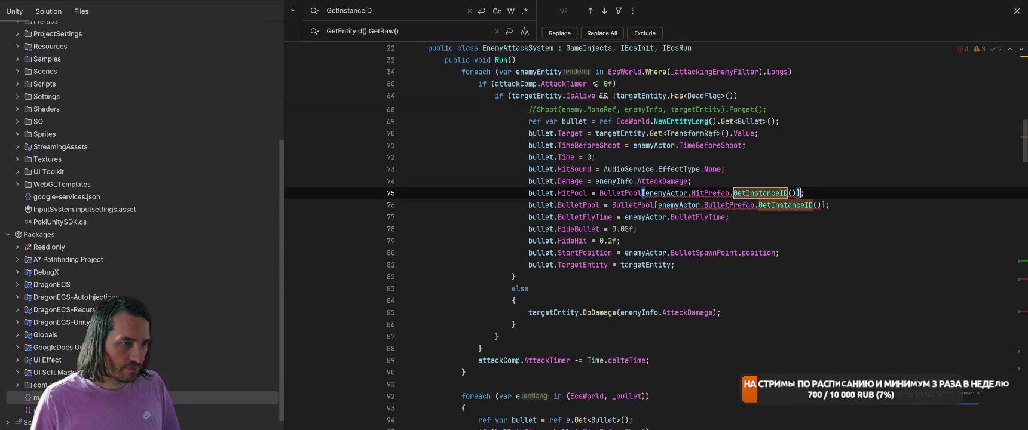
key("BackSpace")
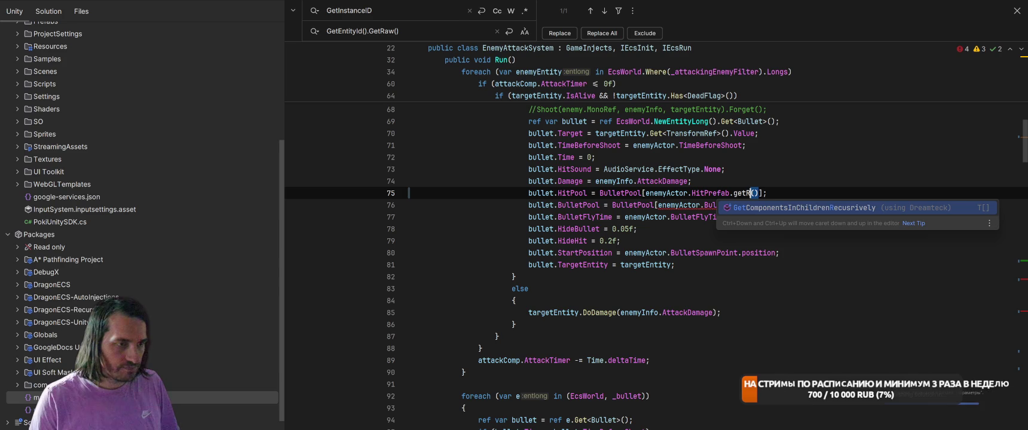
key("Escape")
type("Getwen")
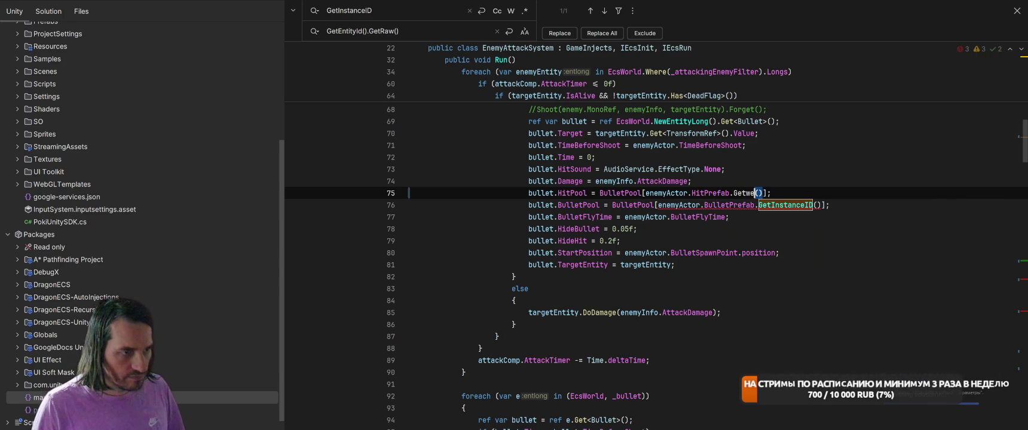
type("n")
key("Return")
type(",G")
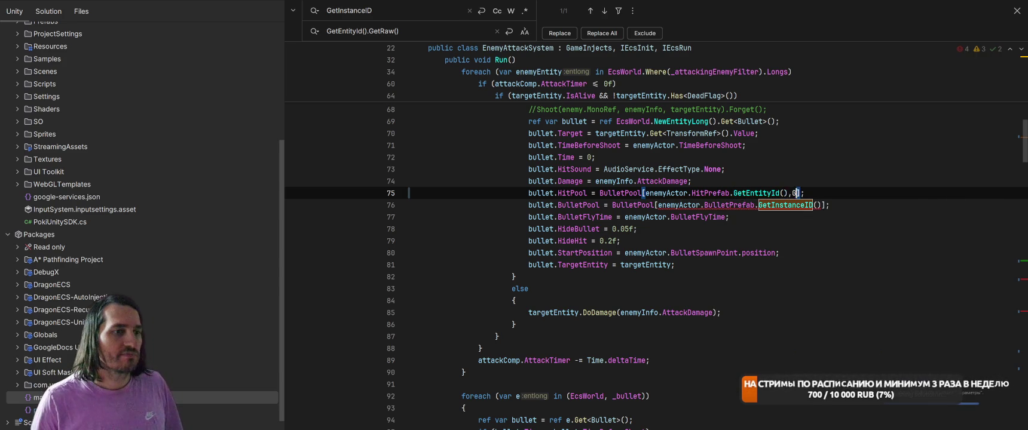
key("BackSpace")
key("BackSpace")
type(".GetRaw")
key("Return")
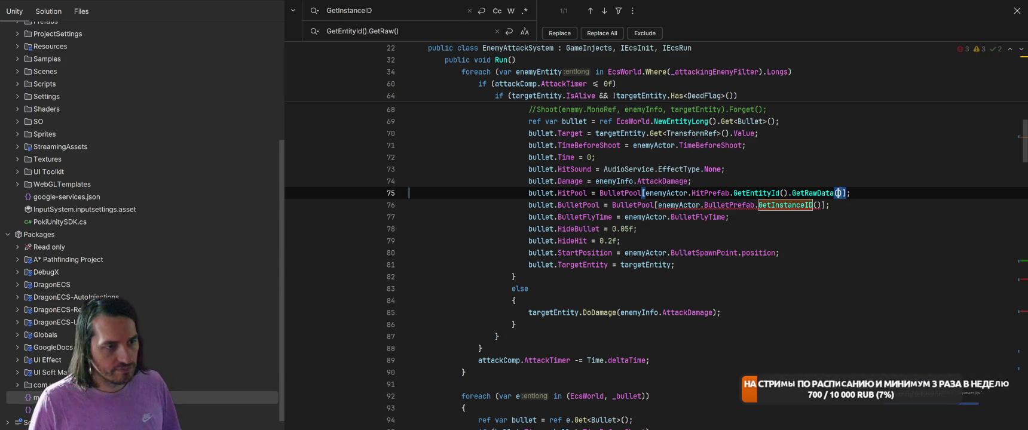
key("ctrl+w")
key("ctrl+w")
key("ctrl+w")
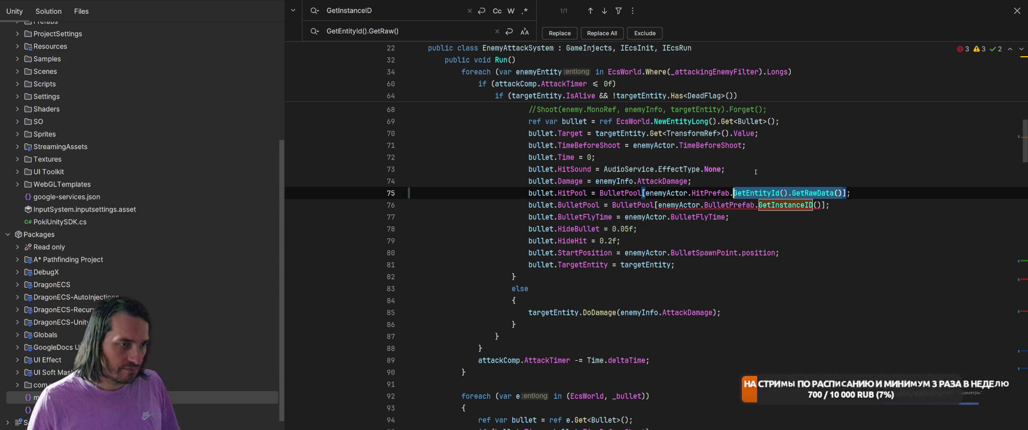
key("ctrl+c")
key("ctrl+v")
left_click(872, 171)
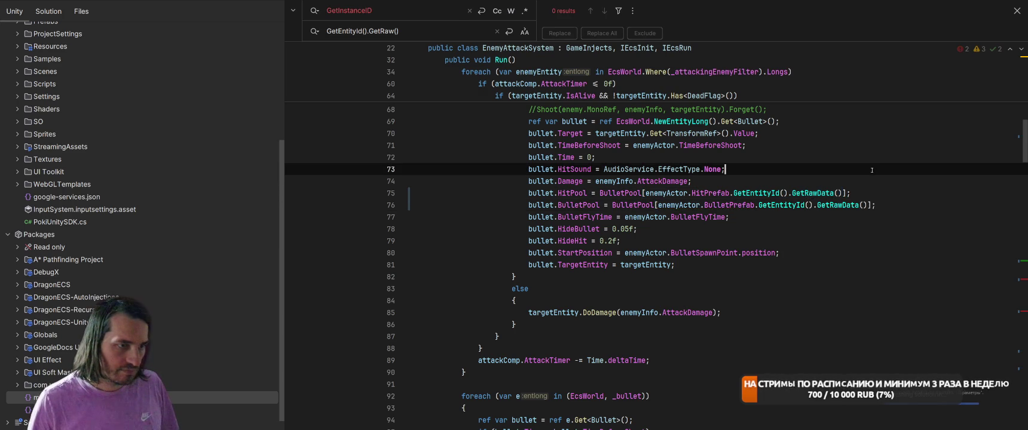
- Complete the GetRaw calls as GetRawData on lines 182 and 206
key("F2")
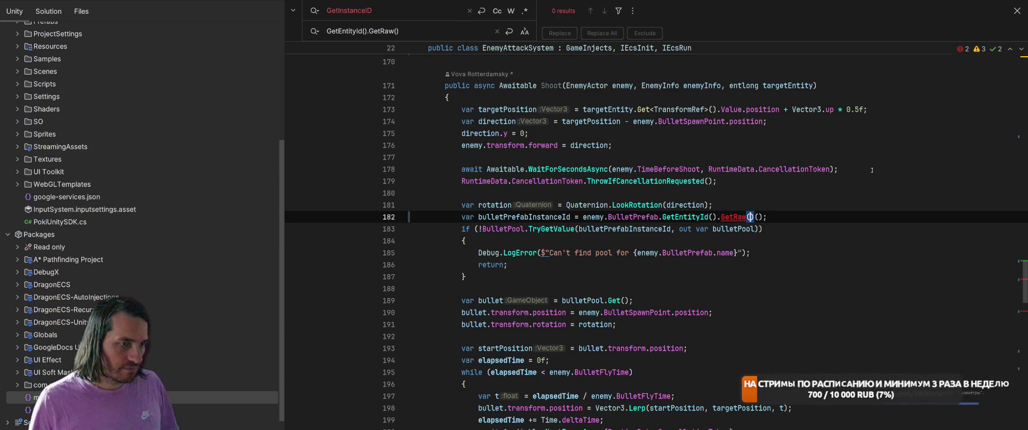
key("ctrl+space")
key("Tab")
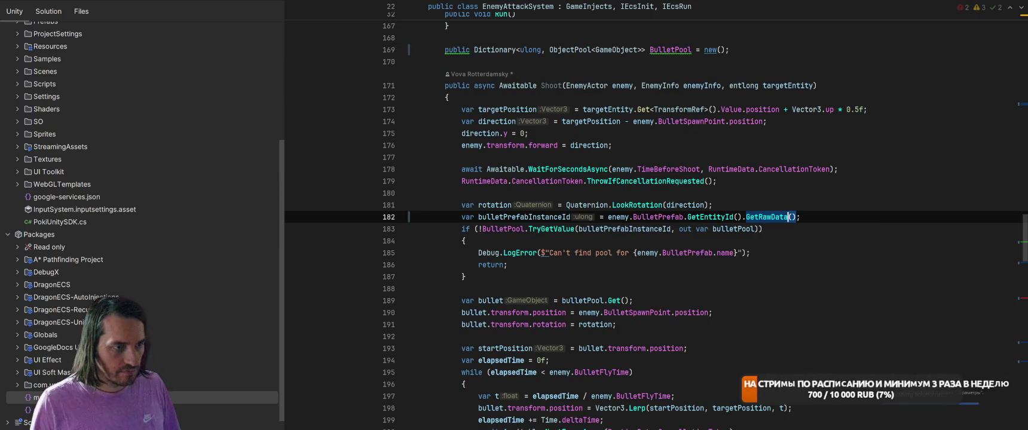
key("alt+space")
key("Escape")
key("Escape")
key("F2")
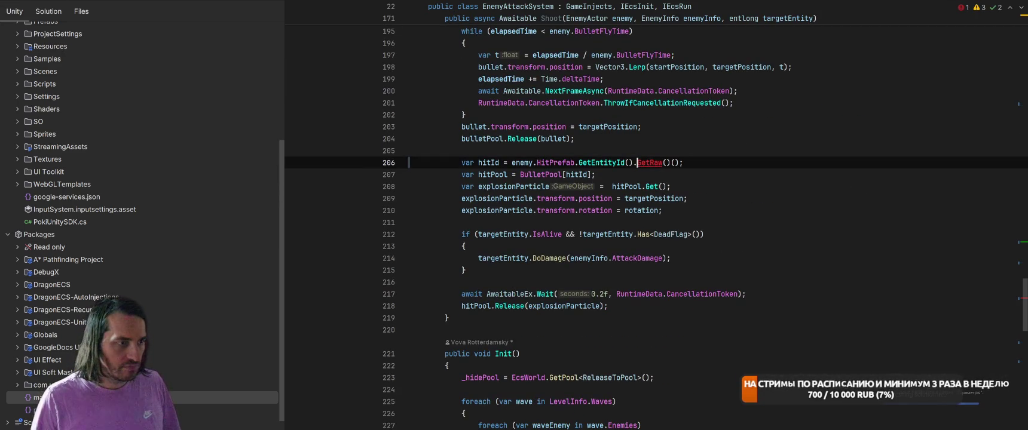
key("ctrl+space")
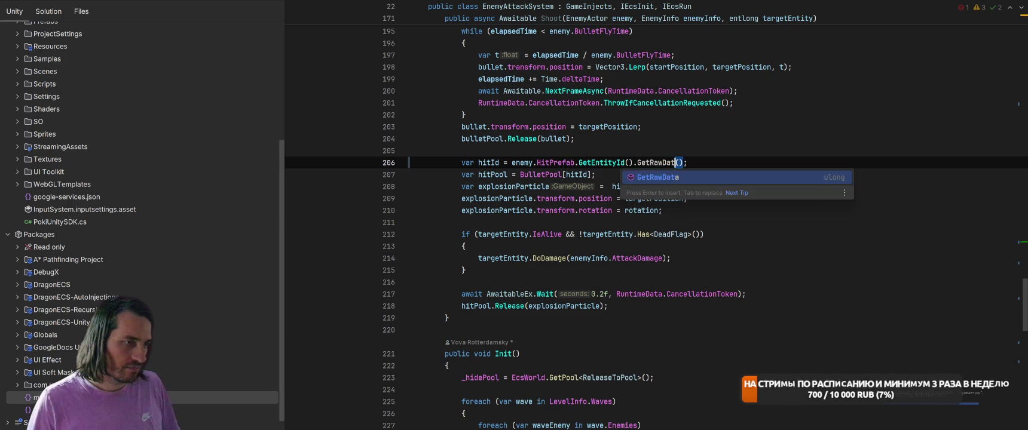
key("Tab")
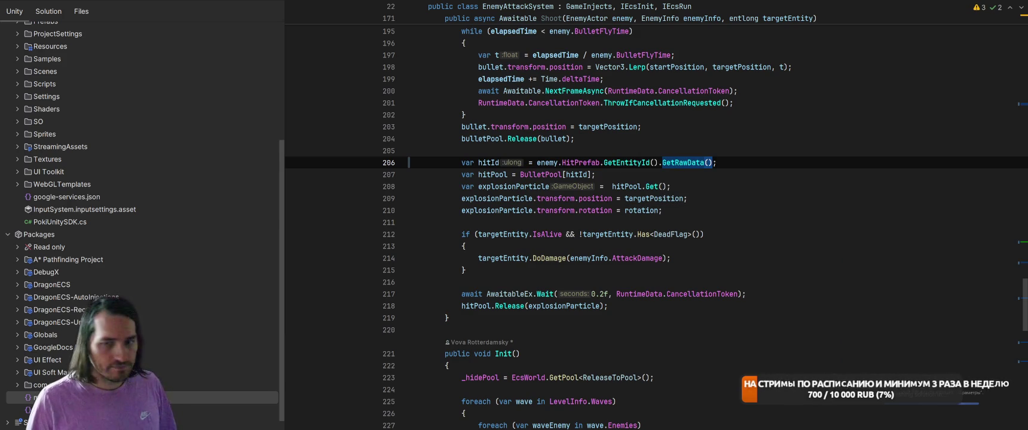
left_click(764, 227)
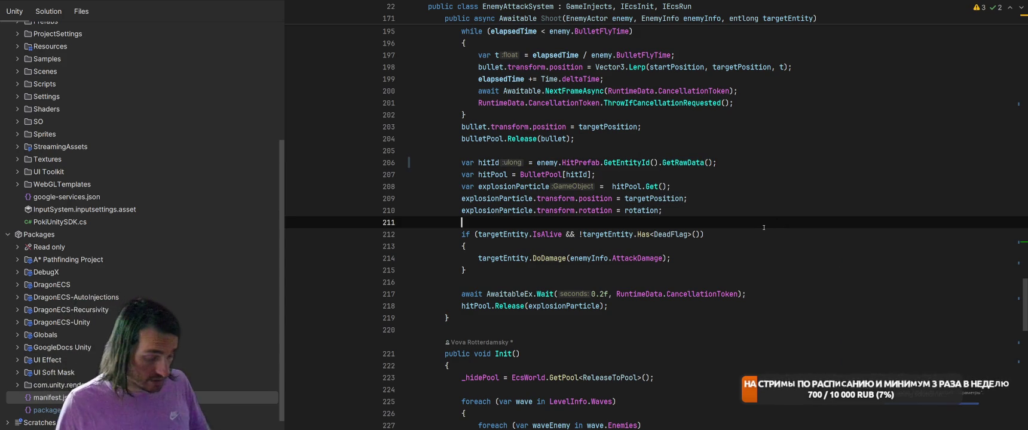
- Cycle through recent files and tool windows to reach the Unity Log
key("ctrl+Tab")
left_click(590, 275)
key("ctrl+Tab")
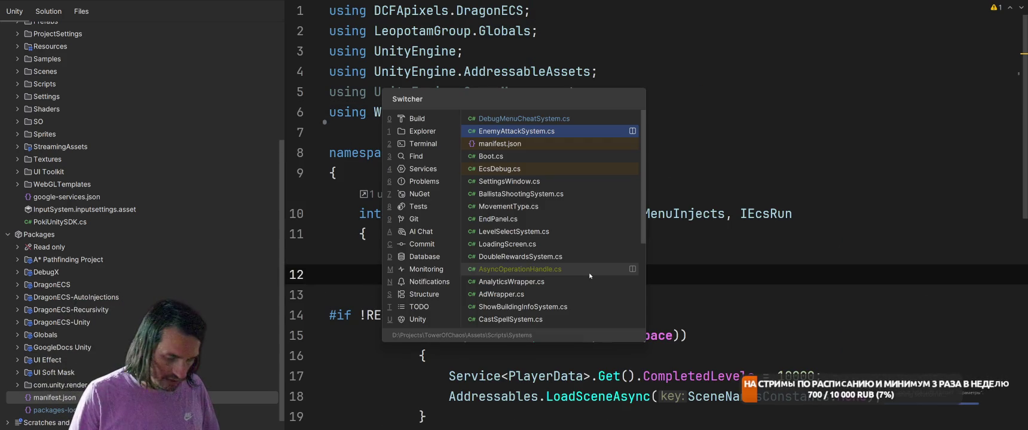
key("ctrl+Tab")
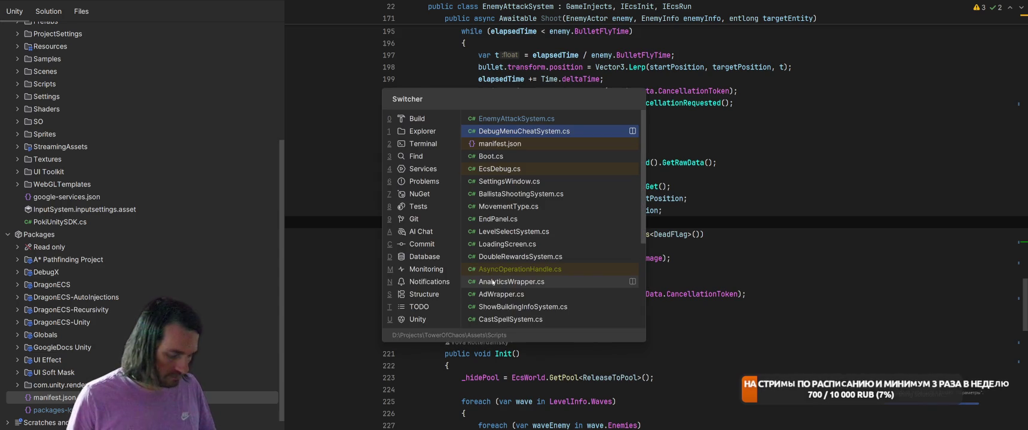
key("ctrl+Tab")
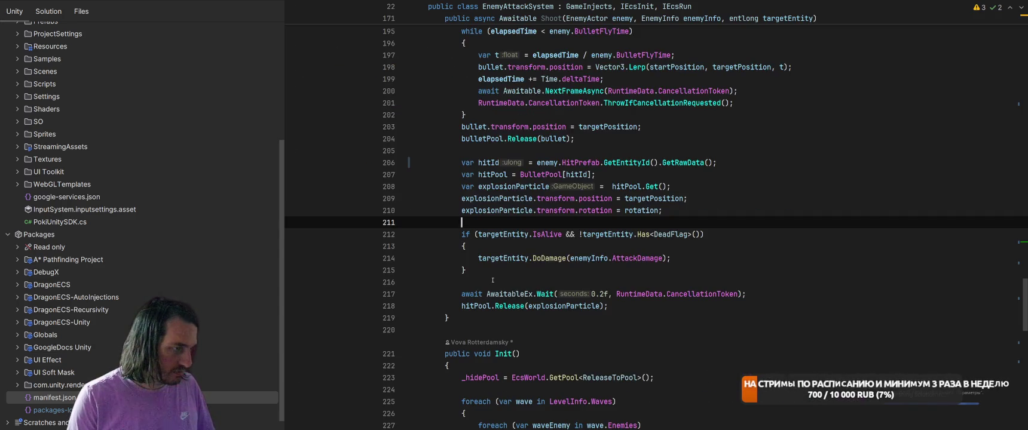
key("ctrl+Tab")
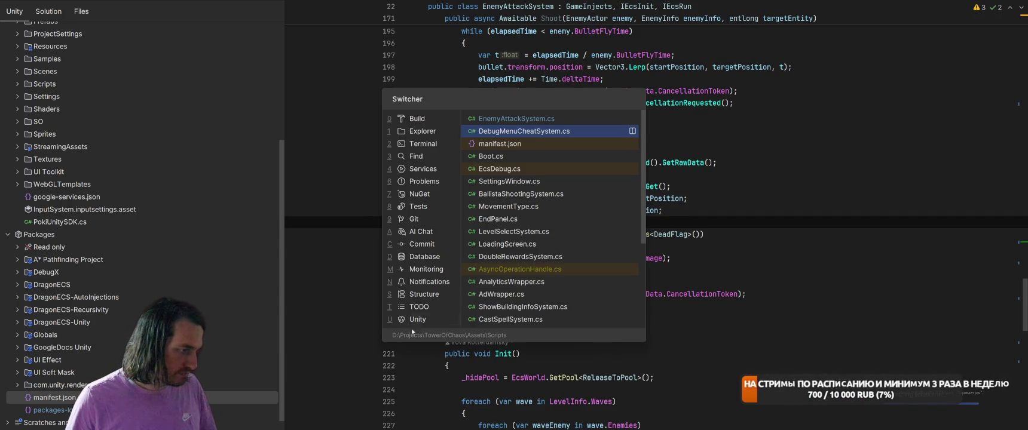
- Filter the Unity Log to warnings only and browse the warning list
key("u")
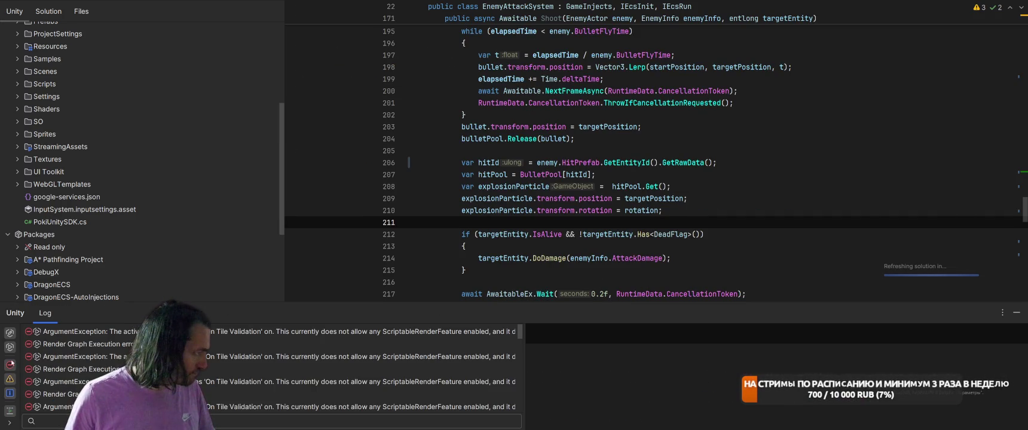
left_click(10, 365)
left_click(12, 392)
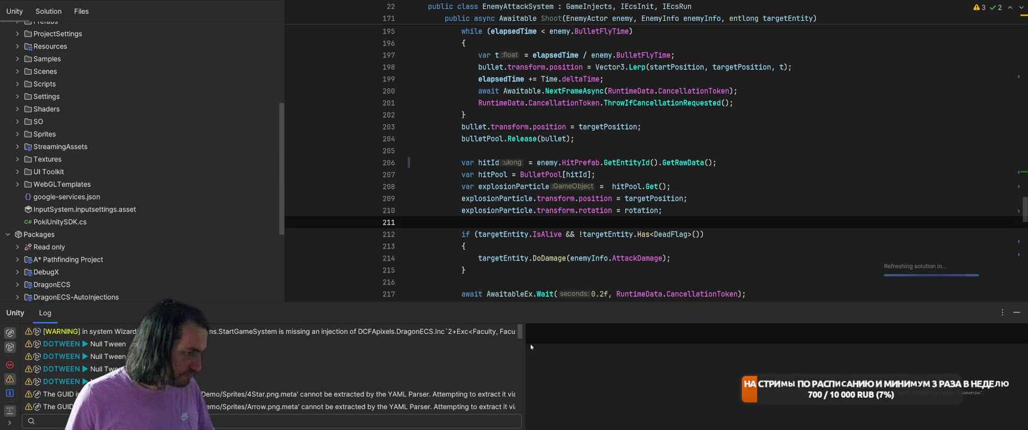
scroll(359, 382, "up", 2)
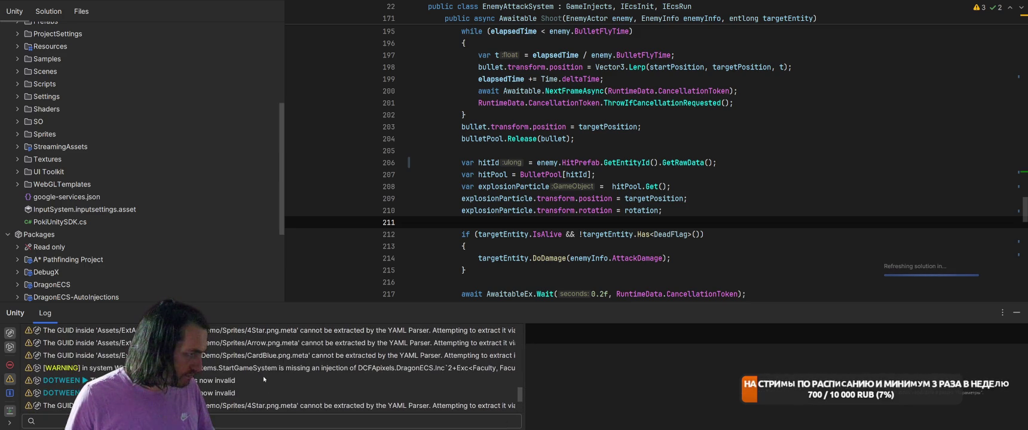
scroll(269, 366, "up", 3)
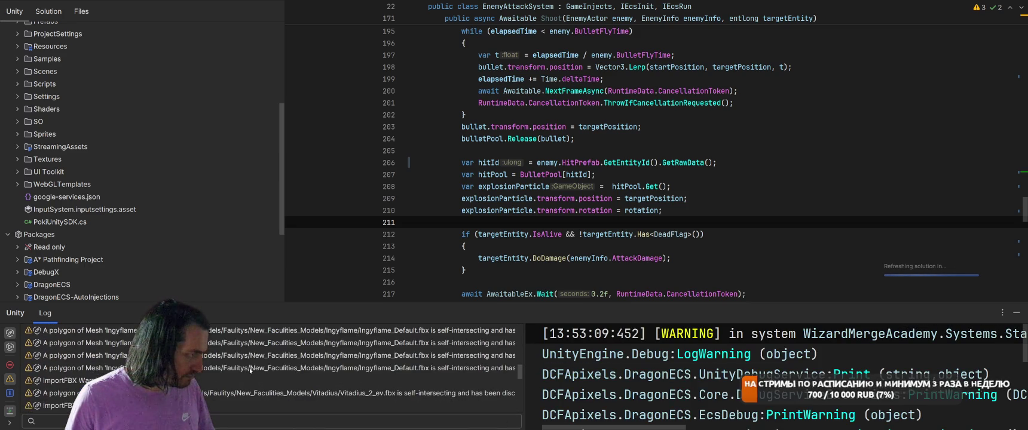
left_click(215, 369)
scroll(215, 369, "up", 5)
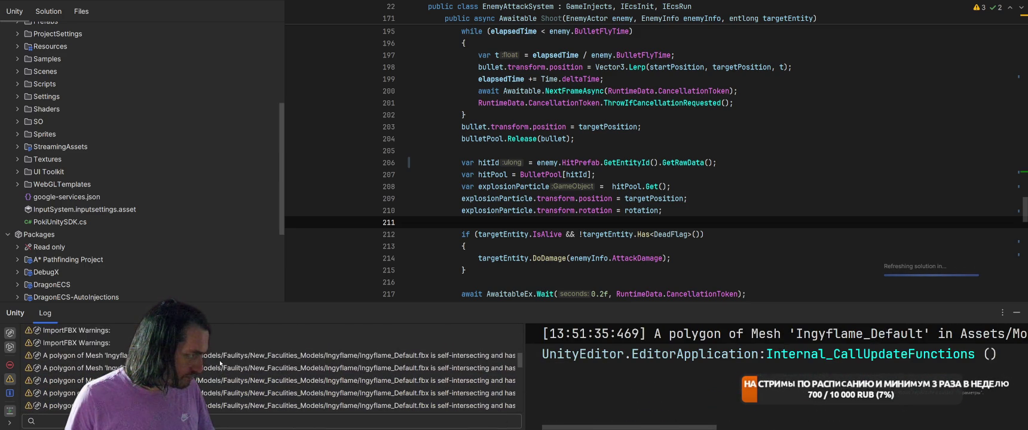
scroll(216, 369, "up", 2)
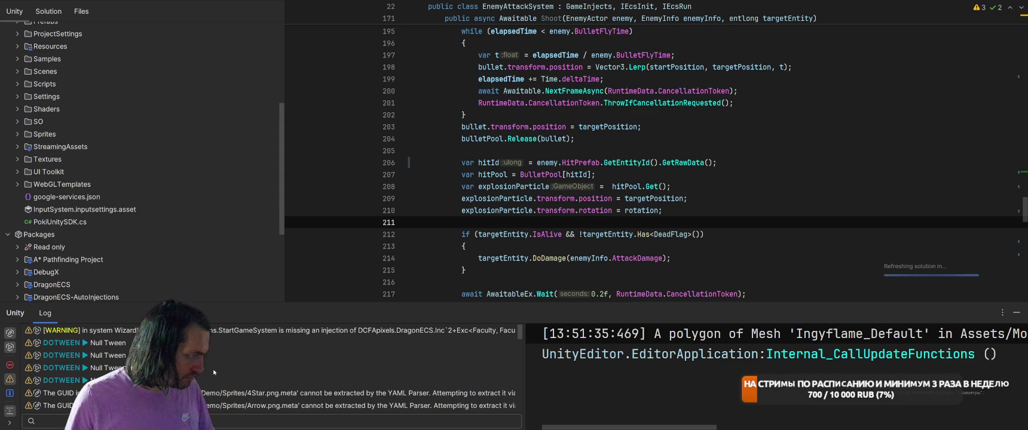
scroll(215, 367, "down", 7)
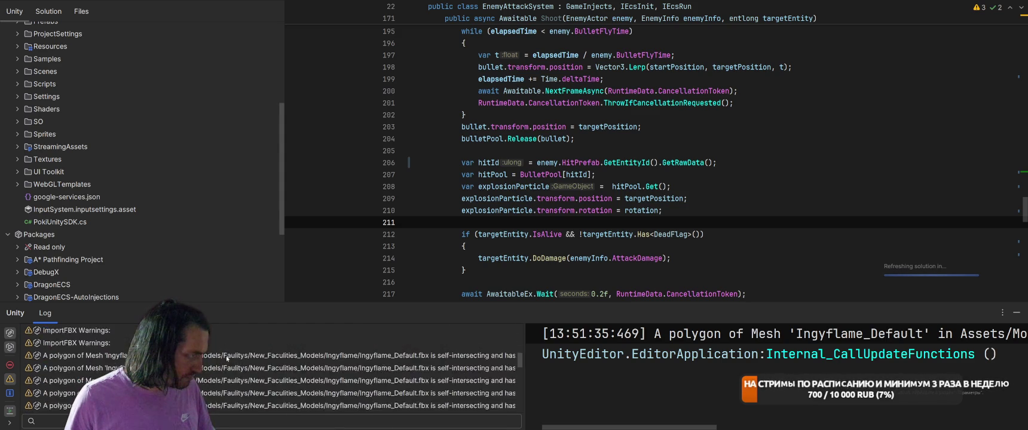
scroll(226, 358, "up", 6)
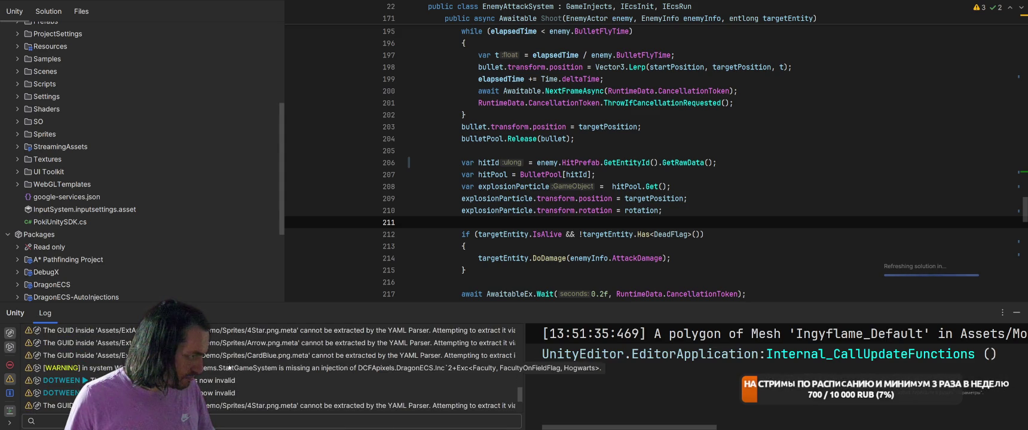
- Open the StartGameSystem missing-injection warning's PrintWarning source and widen the log list
double_click(228, 368)
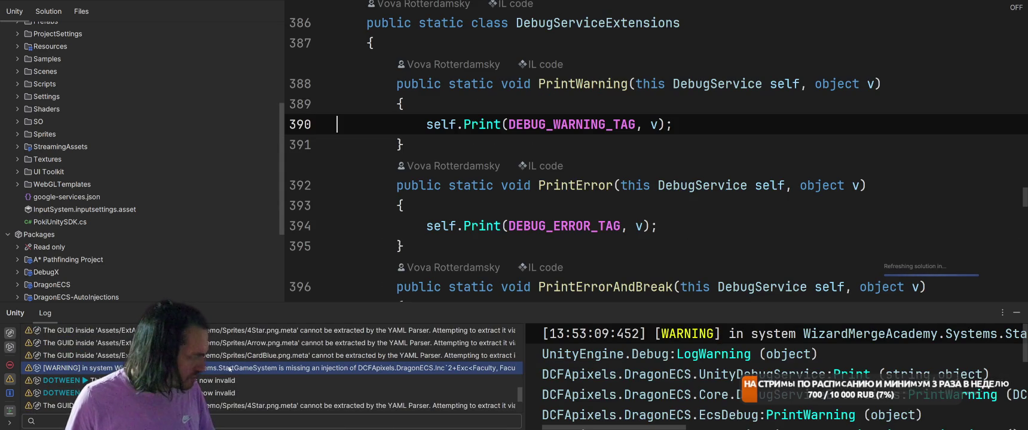
scroll(230, 372, "down", 1)
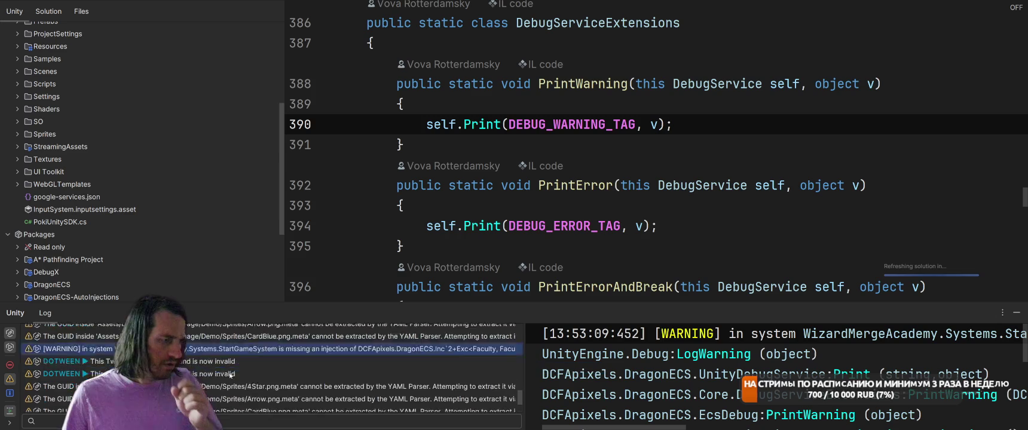
scroll(230, 375, "down", 2)
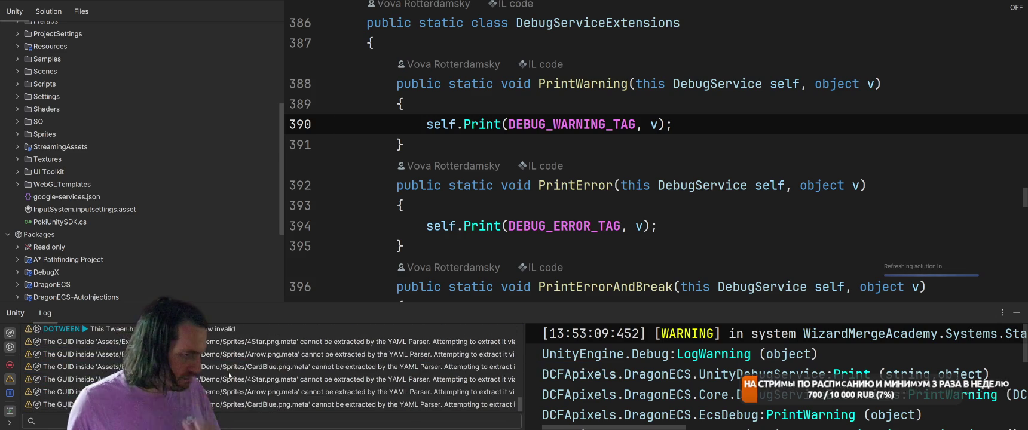
scroll(229, 377, "up", 3)
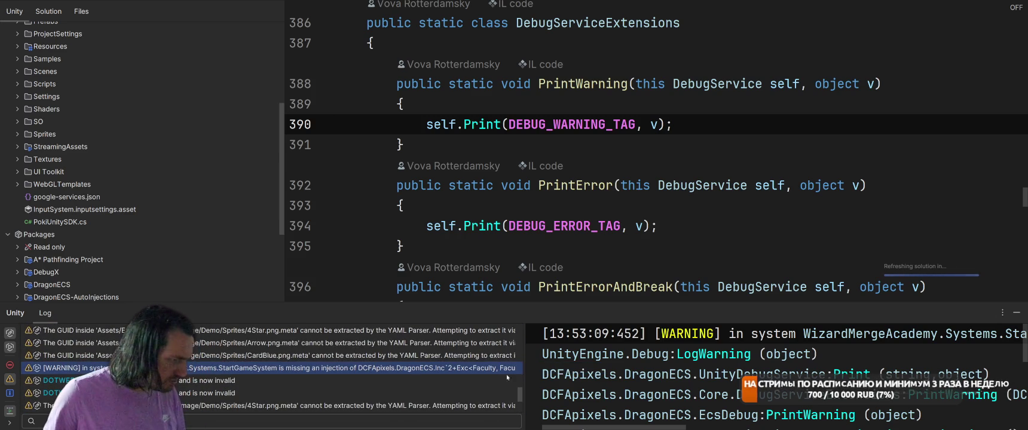
mouse_move(524, 370)
left_mouse_down()
mouse_move(684, 356)
mouse_move(666, 361)
left_mouse_up()
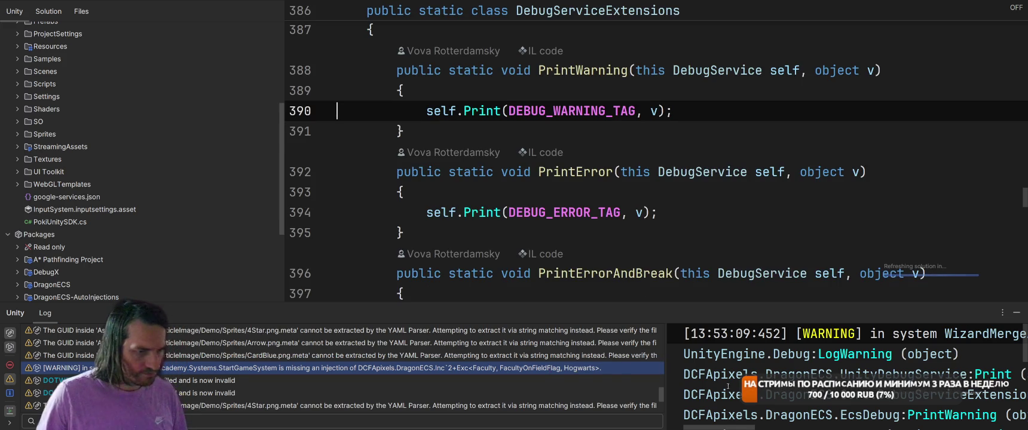
left_click(769, 171)
- Search for and open the StartGameSystem class
key("ctrl+t")
type("StartGae")
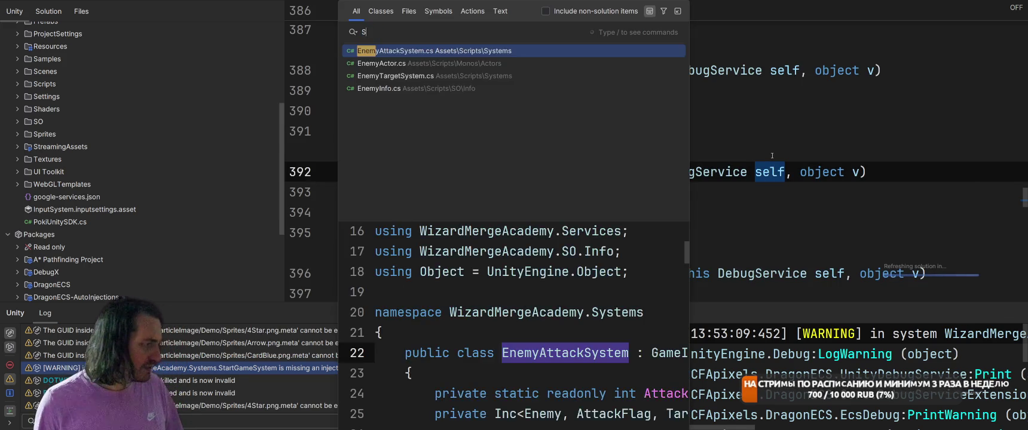
key("BackSpace")
type("meSy")
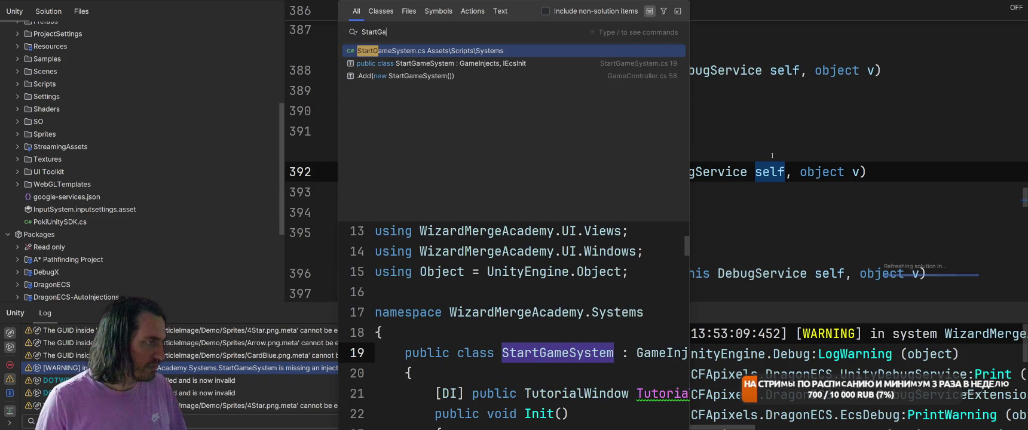
key("Return")
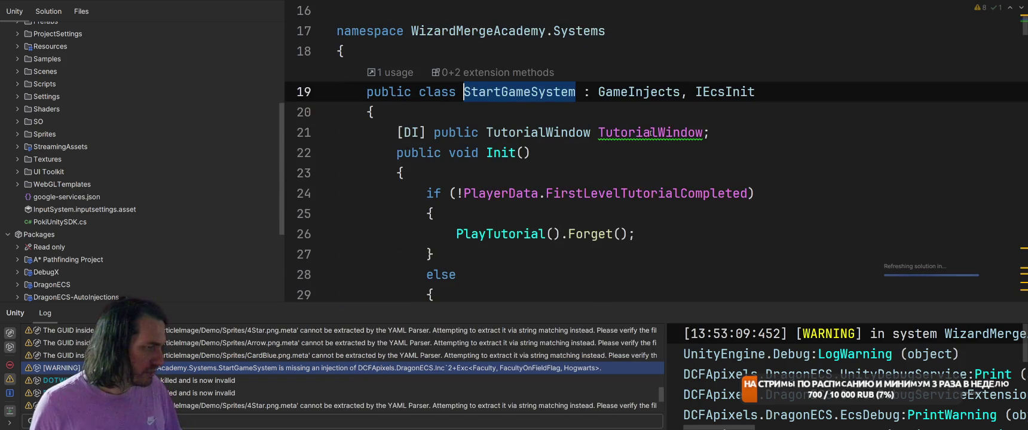
- Inspect the GameInjects base class, then return and scroll to the _faculties field
left_click(639, 94, "ctrl")
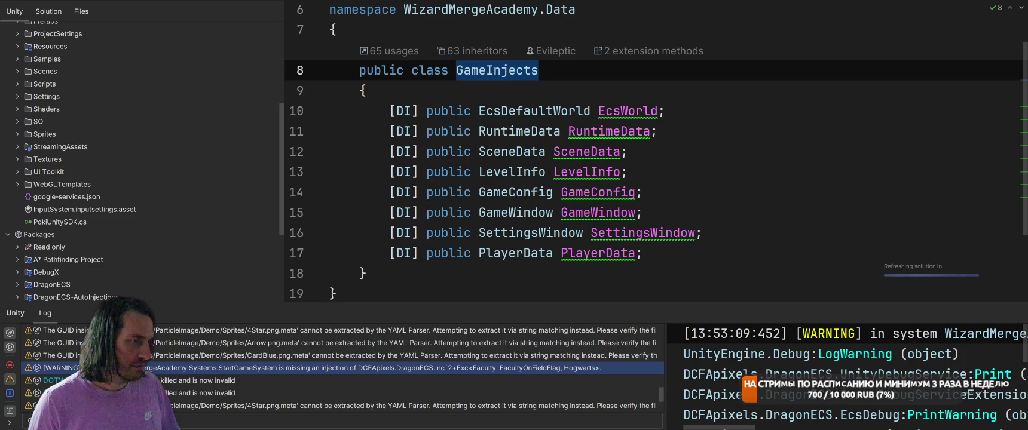
key("ctrl+alt+Left")
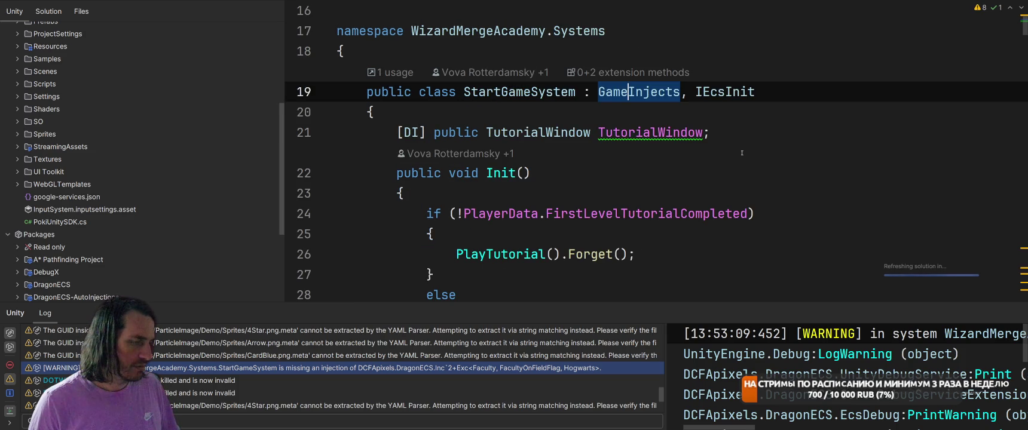
scroll(741, 153, "down", 20)
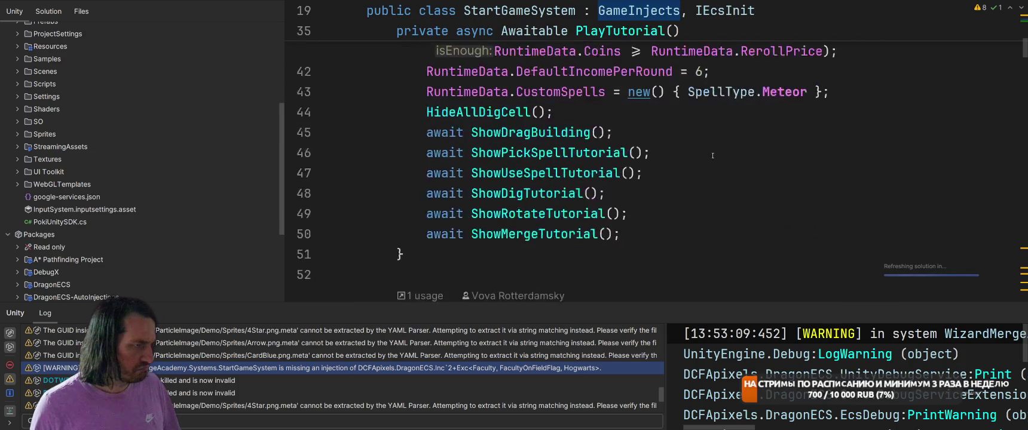
scroll(715, 144, "down", 12)
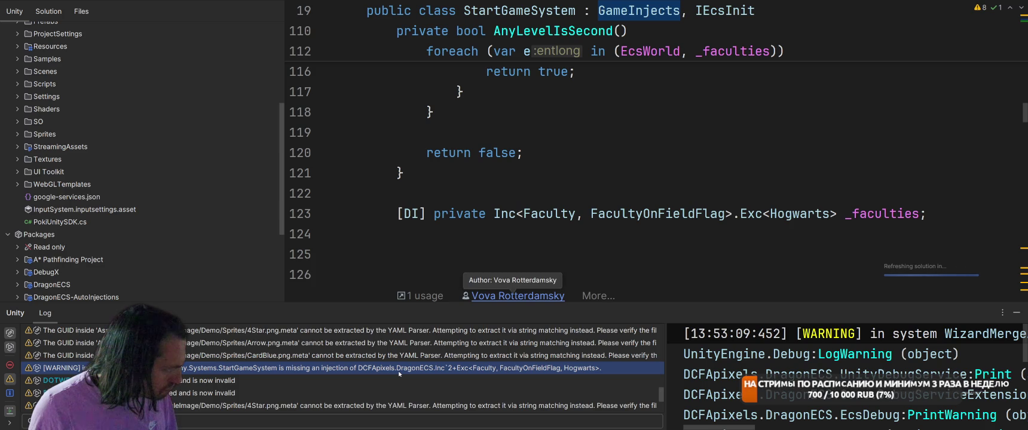
- Find the Faculty field and delete its [DI] attribute on line 123
left_click(697, 153)
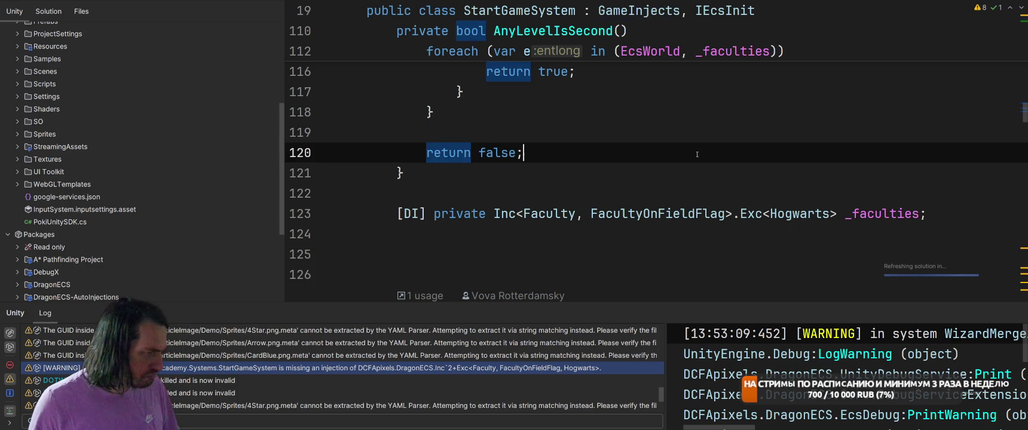
key("ctrl+f")
type("AFAculty")
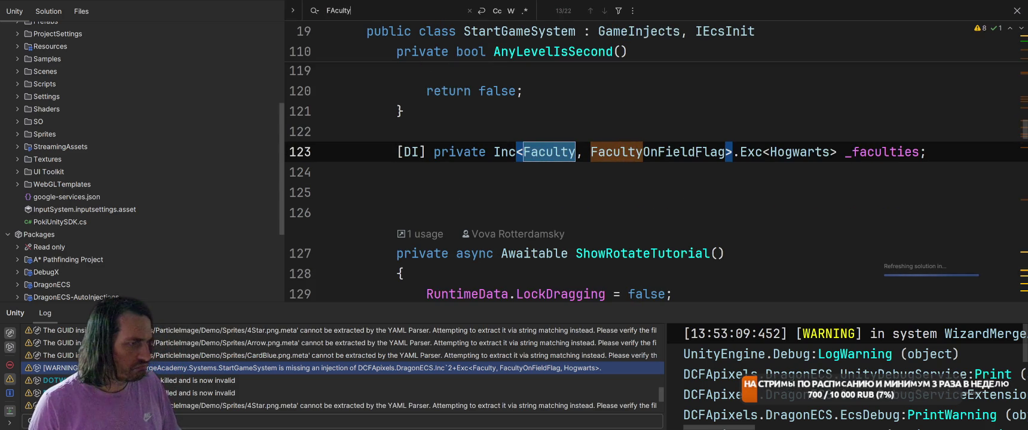
key("Escape")
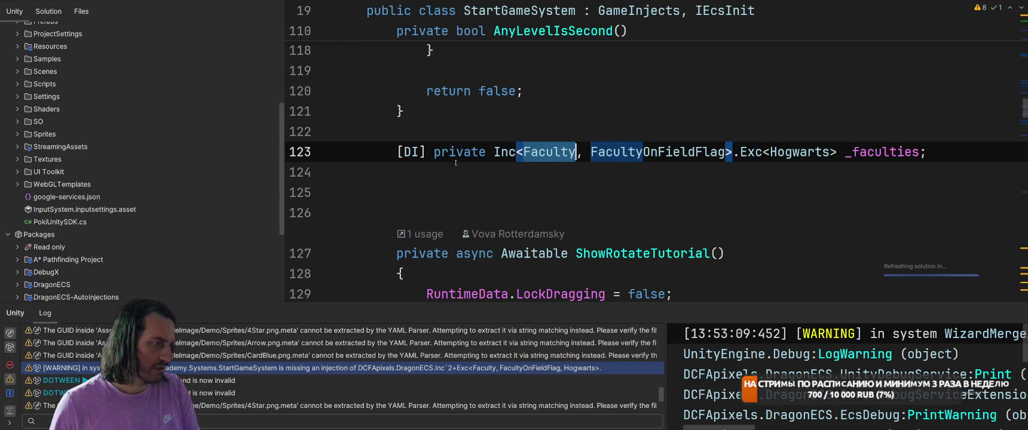
left_click_drag(431, 154, 396, 153)
key("BackSpace")
- Move the _faculties field up below the TutorialWindow field and return to Unity
left_click(602, 125)
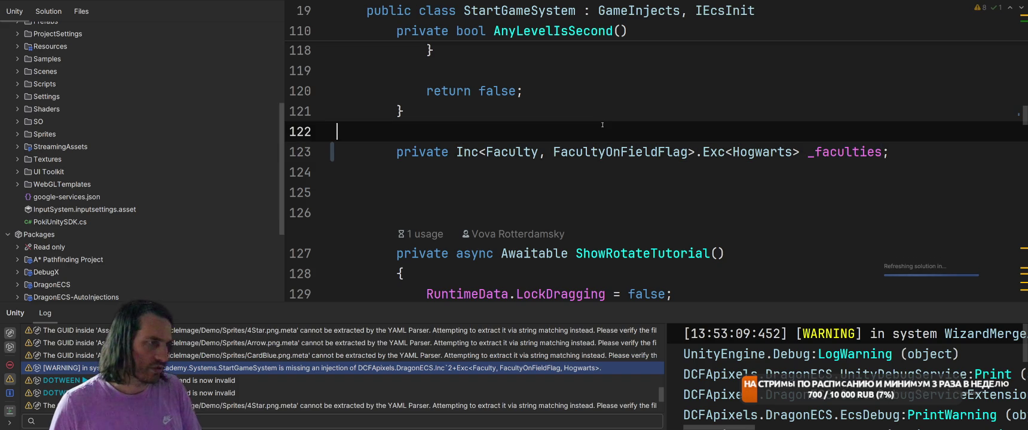
left_click(491, 174)
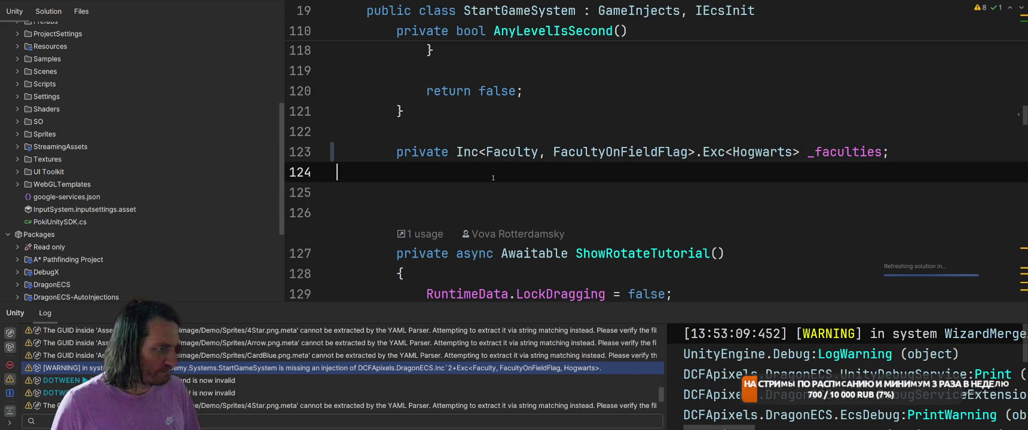
key("alt+Tab")
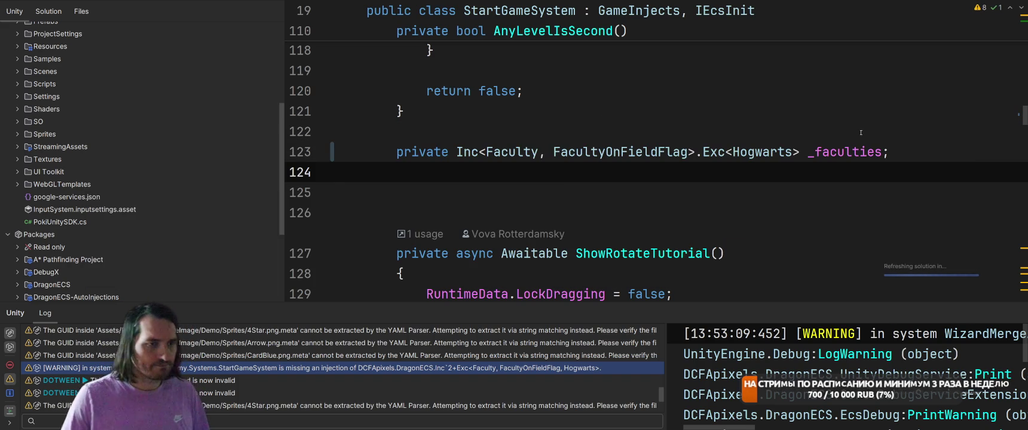
left_click(894, 145)
key("ctrl+z")
key("ctrl+z")
key("ctrl+z")
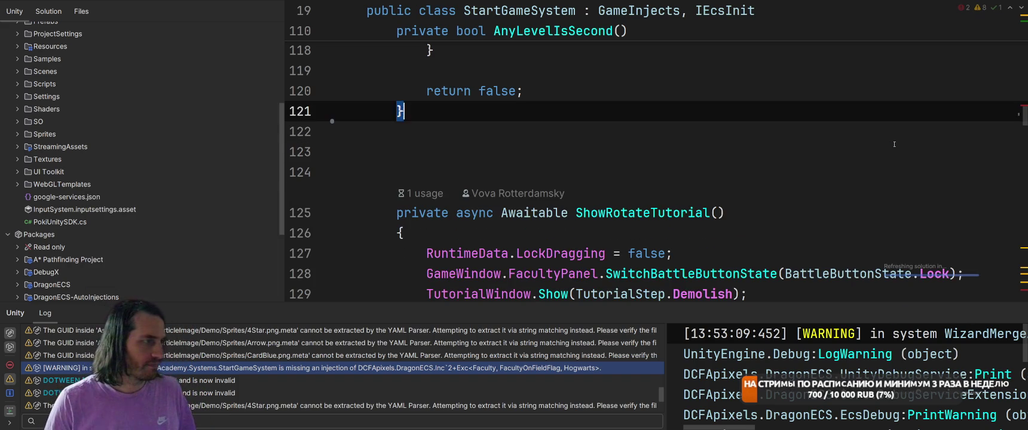
key("ctrl+z")
scroll(721, 151, "up", 20)
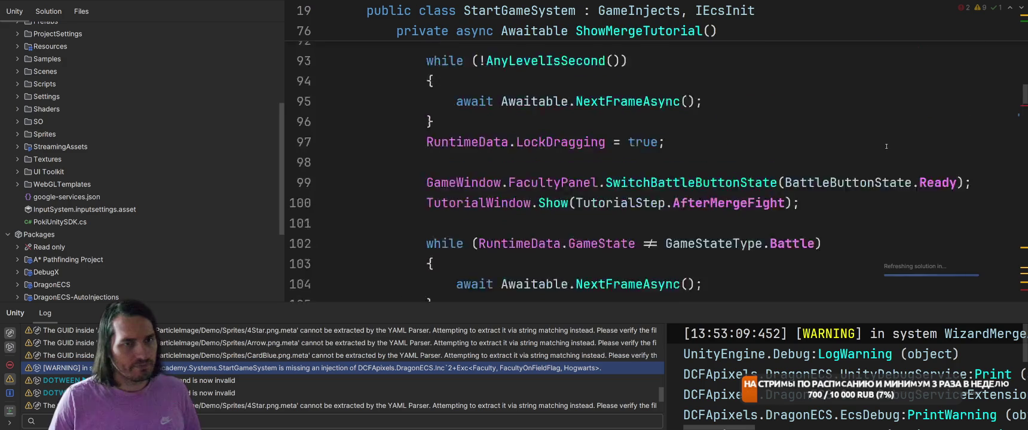
scroll(721, 150, "up", 1)
left_click(779, 145)
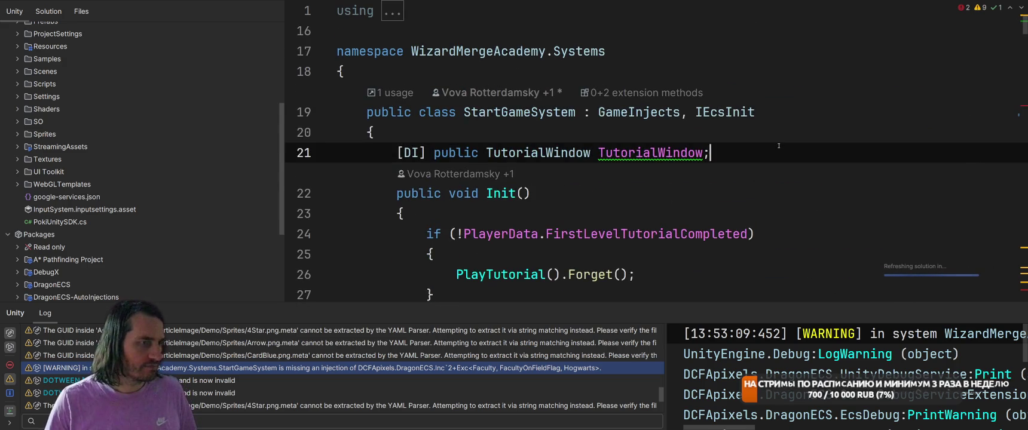
key("Return")
type("private Inc<Faculty, FacultyOnFieldFlag>.Exc<Hogwarts> _faculties;")
key("alt+Tab")
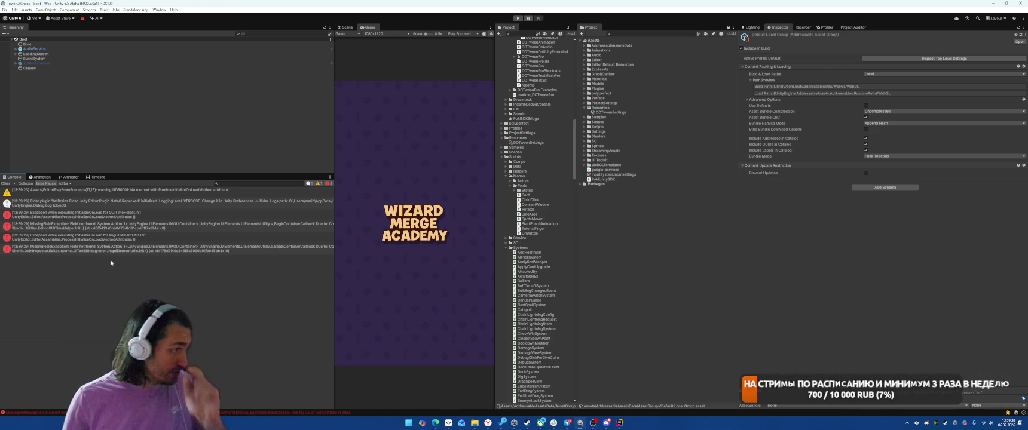
- Clear the console and open Project Auditor's Build Size report
left_click(4, 184)
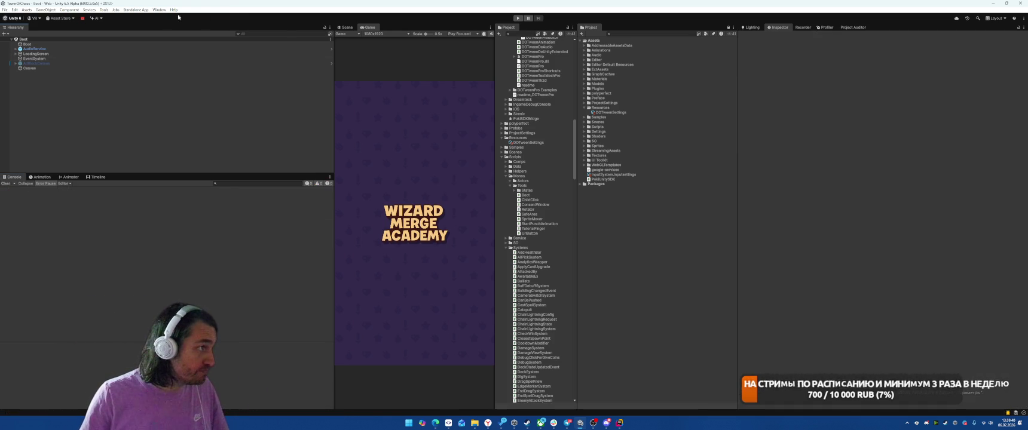
left_click(159, 9)
mouse_move(203, 96)
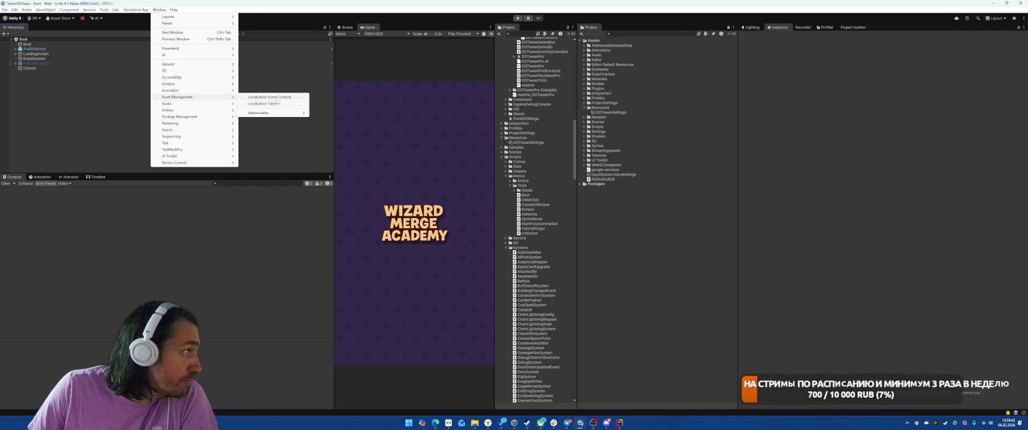
mouse_move(186, 118)
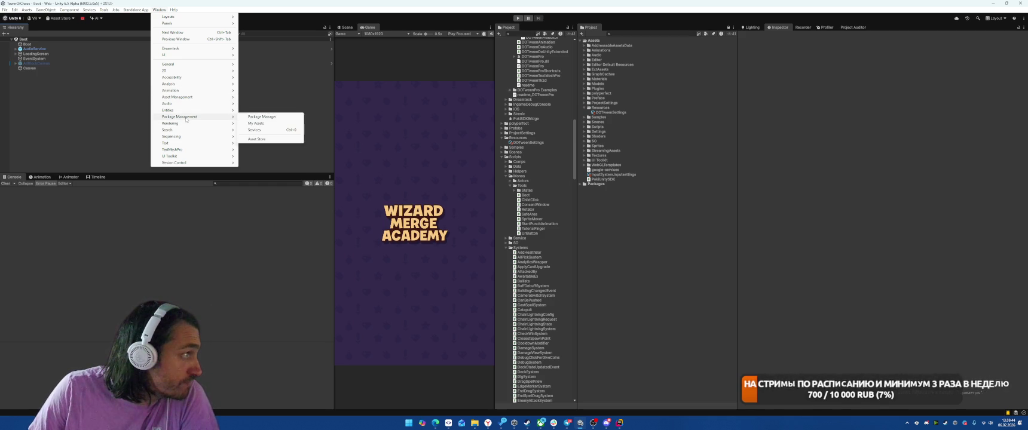
mouse_move(188, 84)
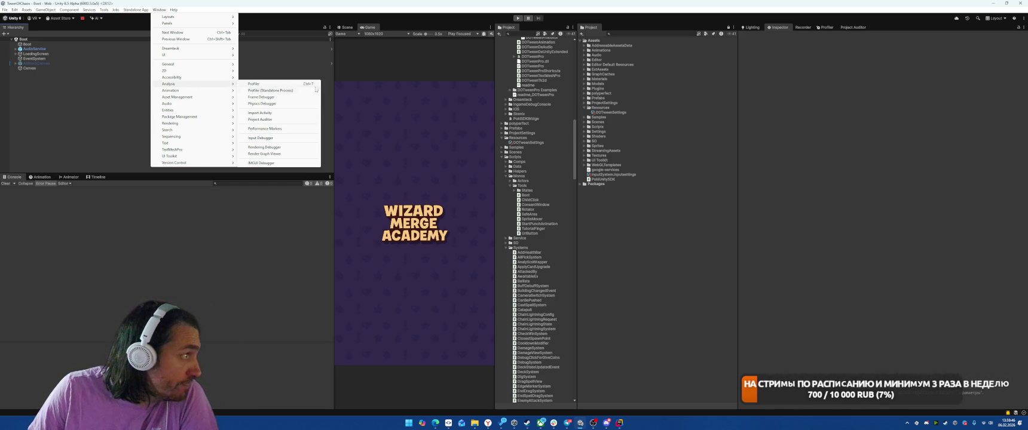
left_click(260, 119)
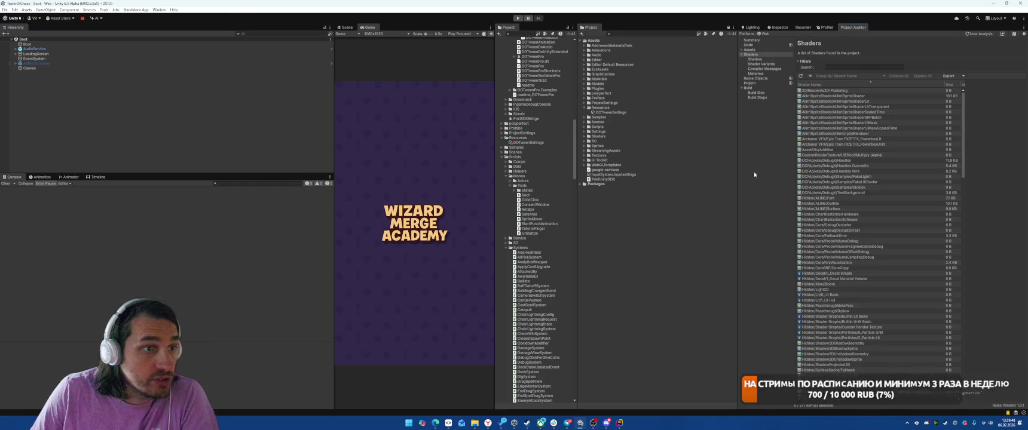
left_click_drag(739, 125, 642, 124)
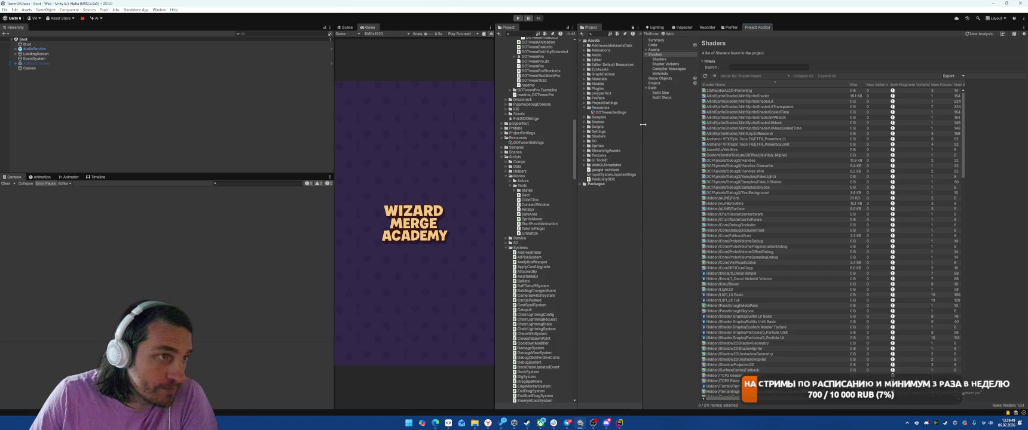
left_click(673, 94)
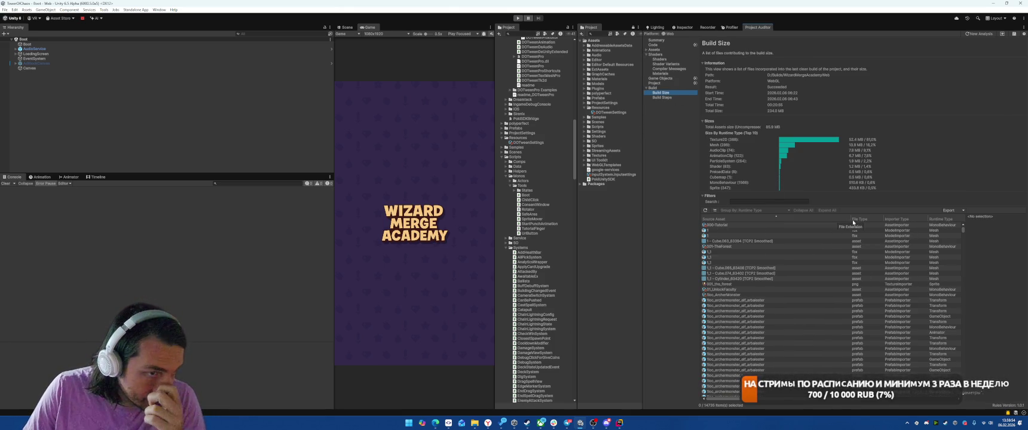
- Group build-size entries by Runtime Type, sort largest first, and expand Texture2D
left_click_drag(851, 220, 769, 222)
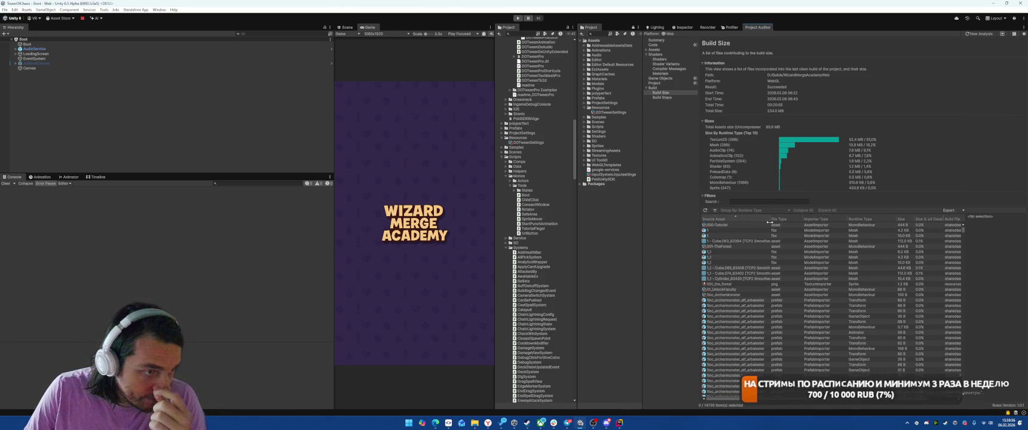
left_click(714, 211)
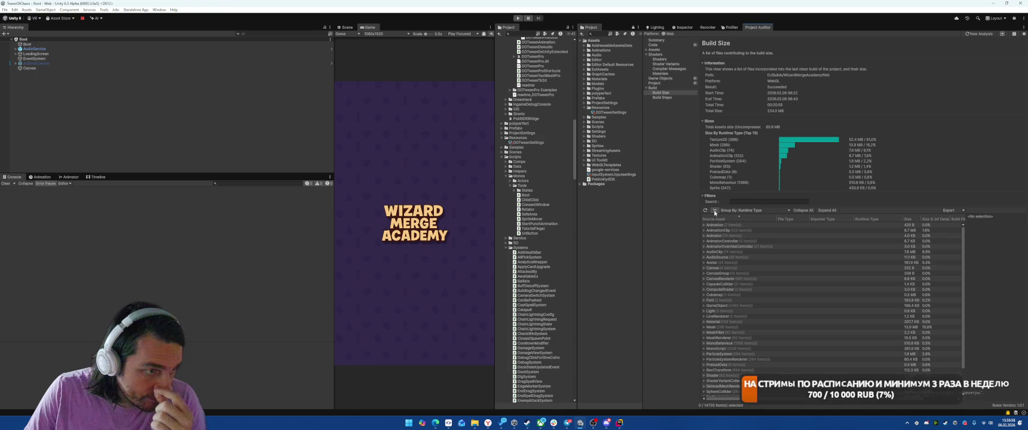
left_click(909, 219)
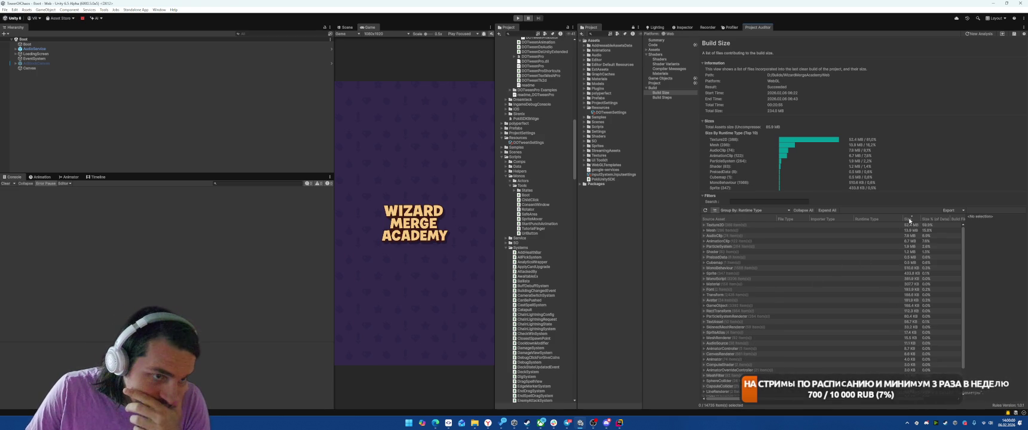
left_click(842, 224)
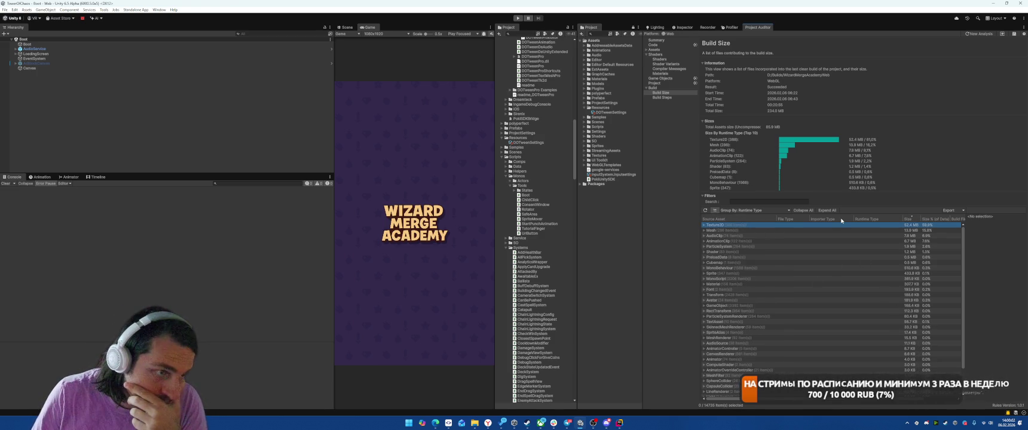
key("Right")
key("Down")
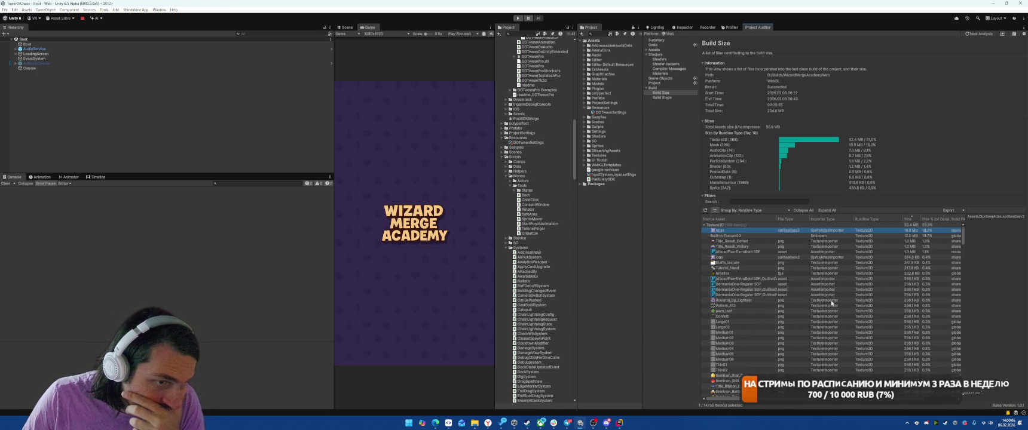
left_click(738, 241)
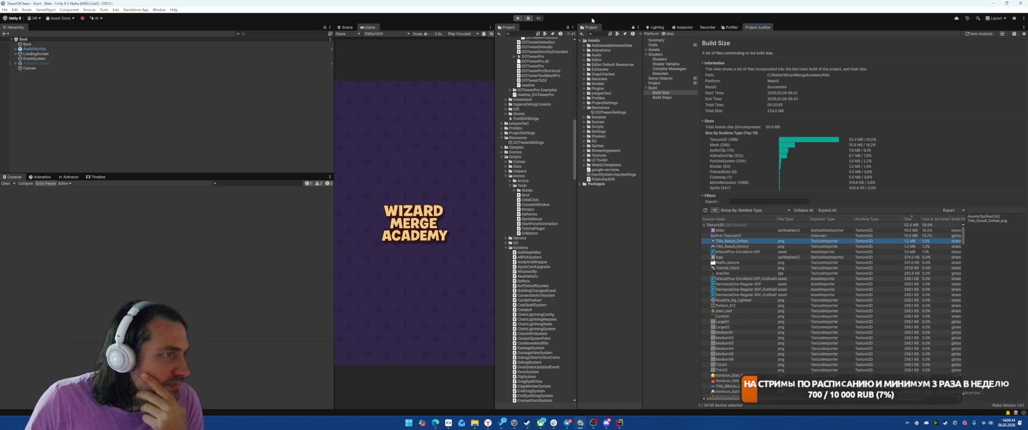
- Close the duplicate Project tab and select the Sprites/Atlas sprite atlas
right_click(594, 28)
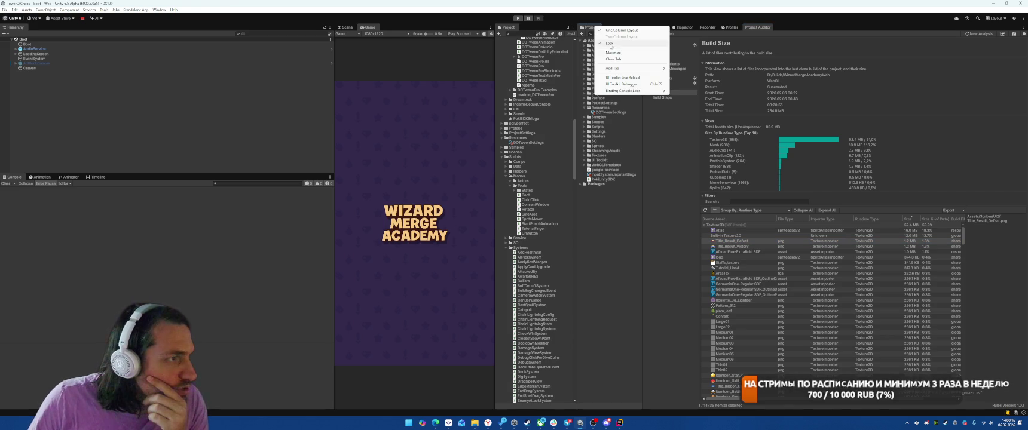
left_click(613, 58)
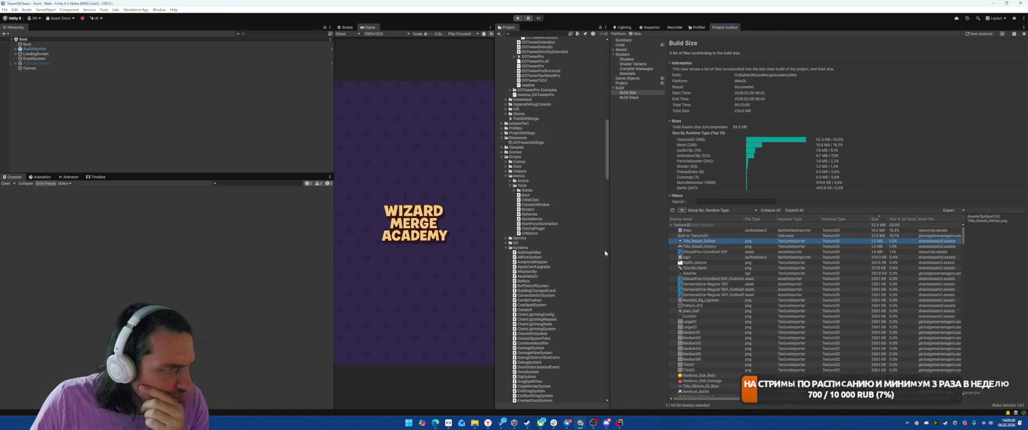
left_click(502, 156)
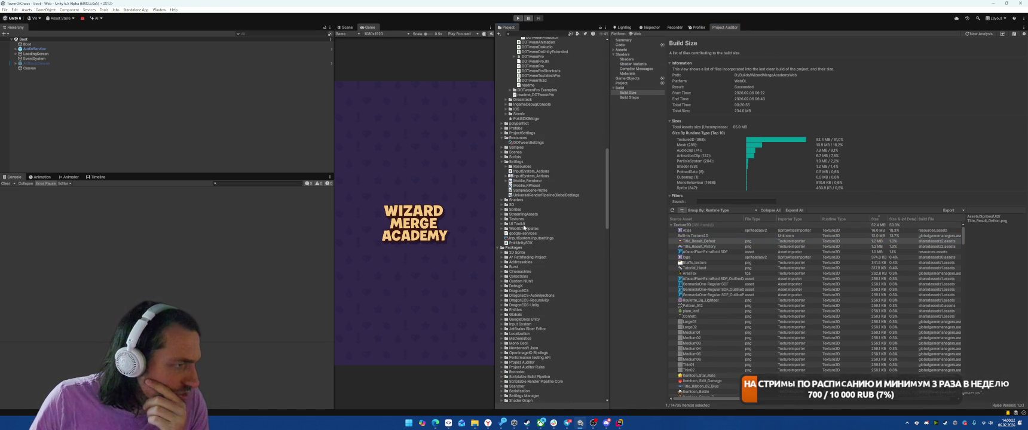
left_click(502, 209)
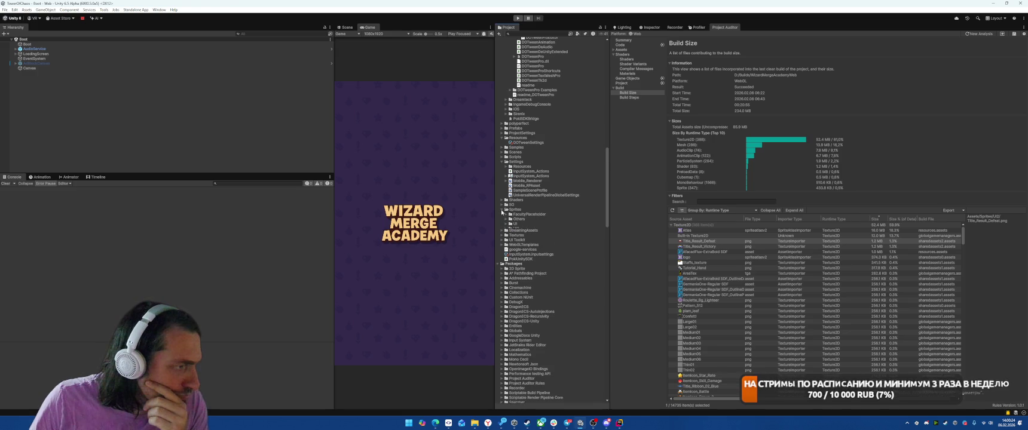
left_click(541, 233)
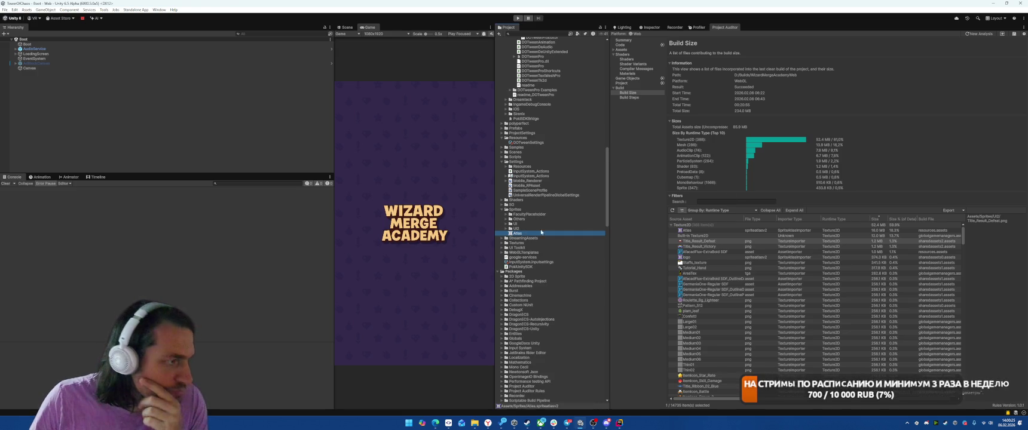
left_click(650, 27)
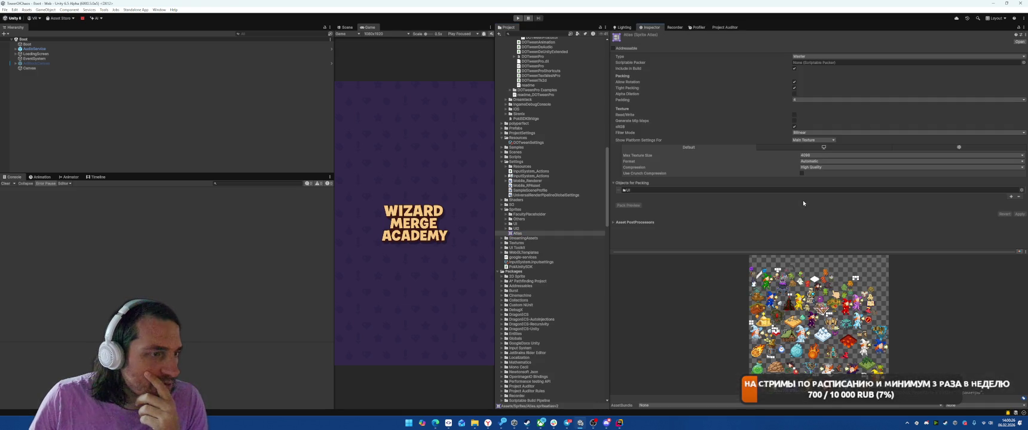
- Add the UI2 folder to the atlas's Objects for Packing list
left_click(1011, 196)
left_click(1022, 105)
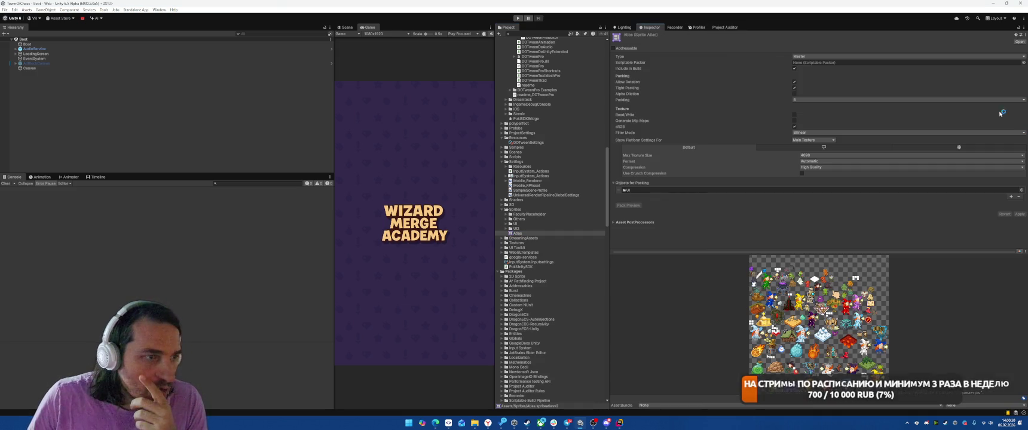
left_click_drag(531, 227, 654, 190)
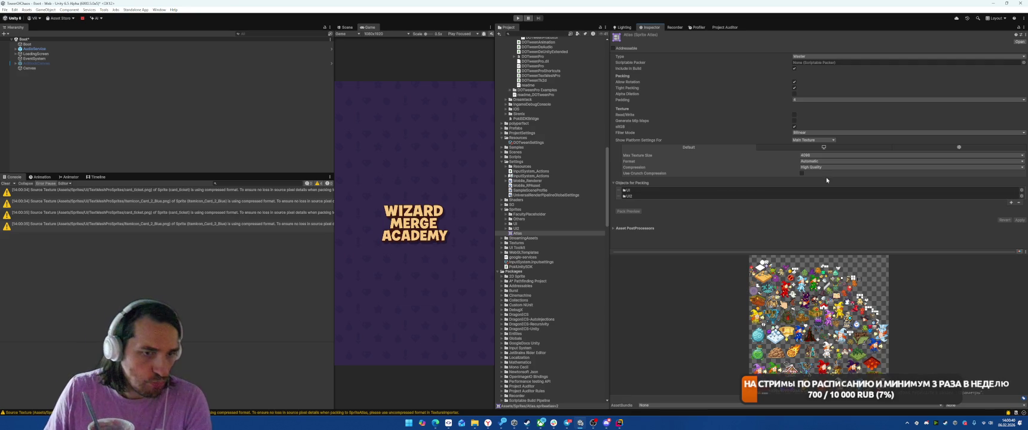
- Check the Web and desktop overrides, then enable Use Crunch Compression on the atlas
left_click(574, 233)
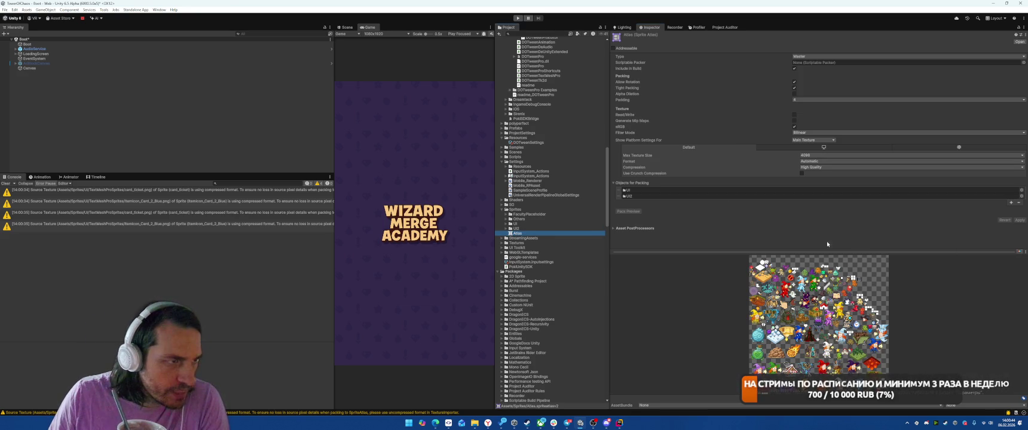
left_click(827, 244)
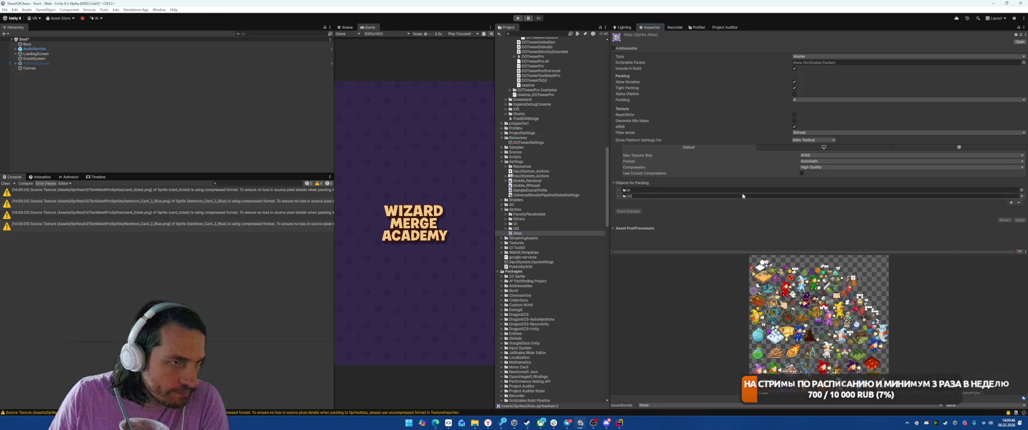
left_click(874, 148)
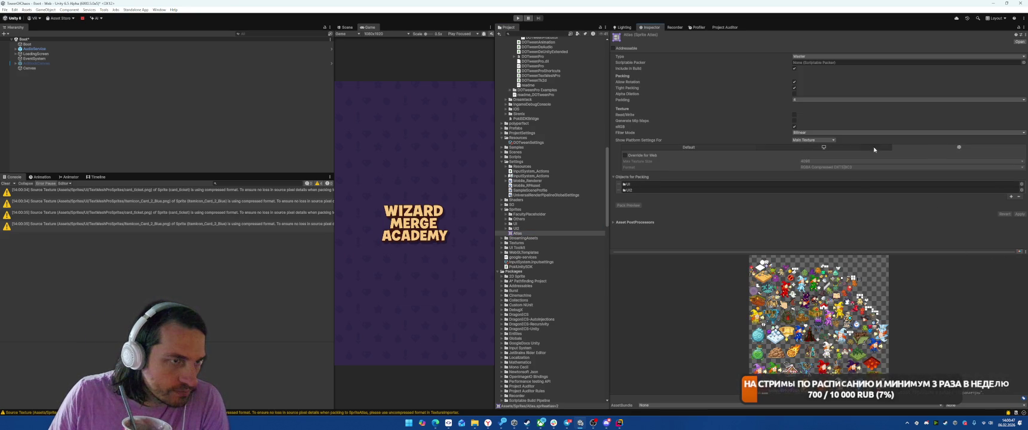
left_click(699, 147)
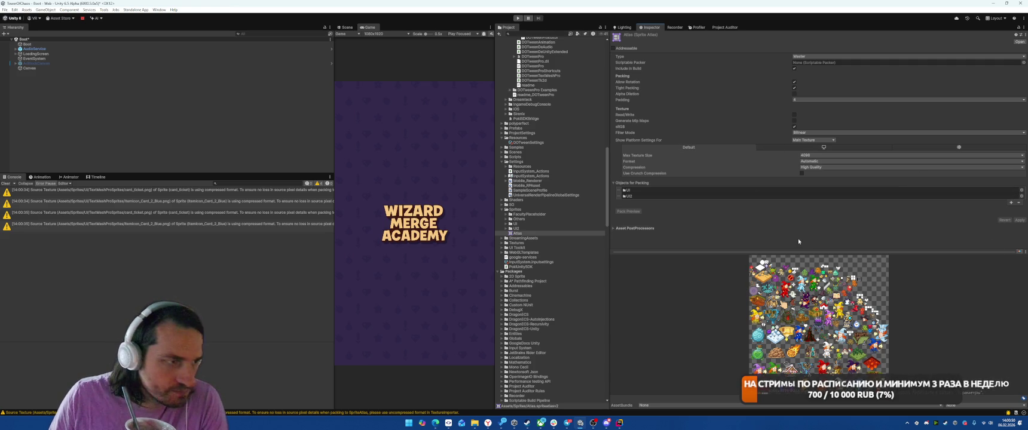
left_click_drag(827, 251, 825, 233)
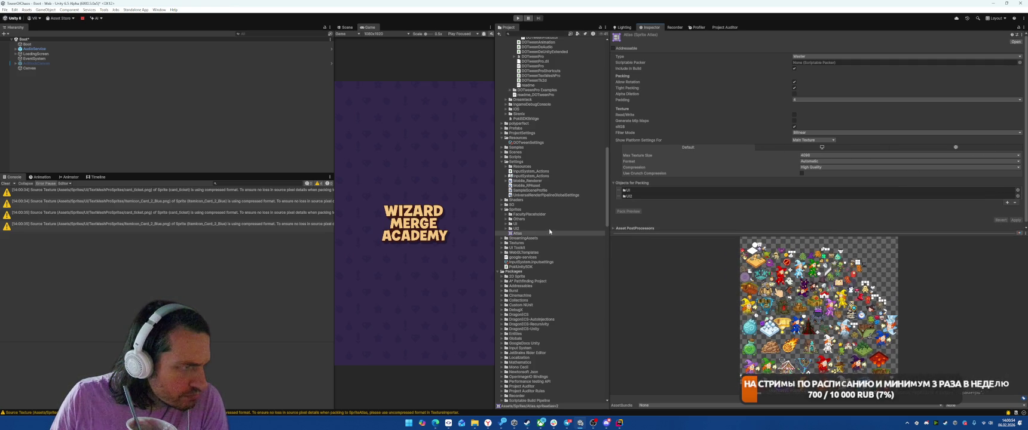
left_click(836, 149)
left_click(698, 148)
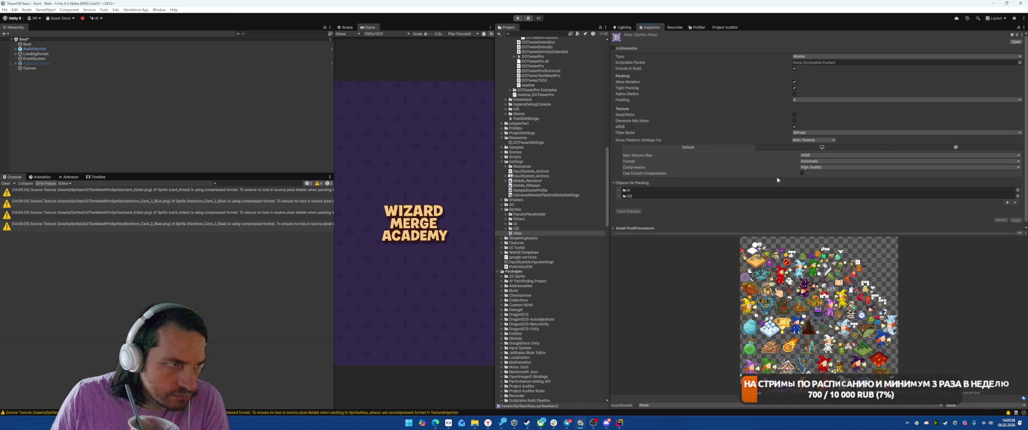
left_click(801, 174)
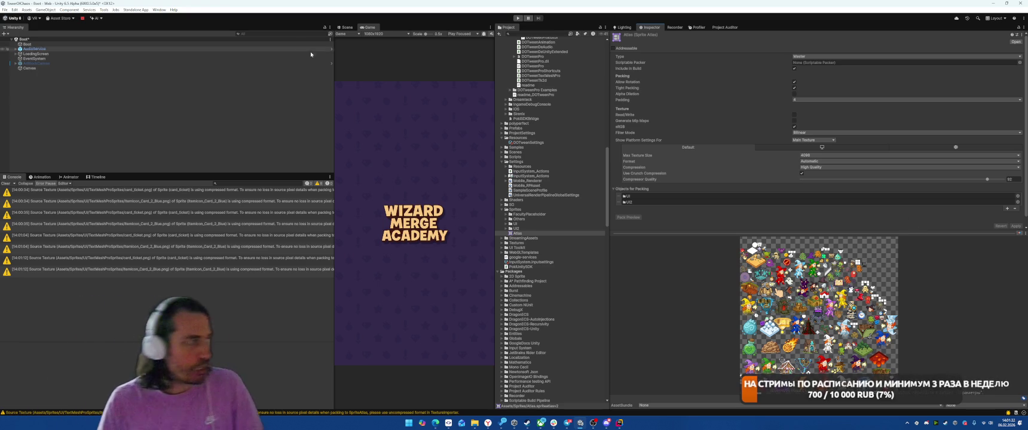
- Clear the asset selection and Console, then open the Addressables Groups window
left_click(214, 147)
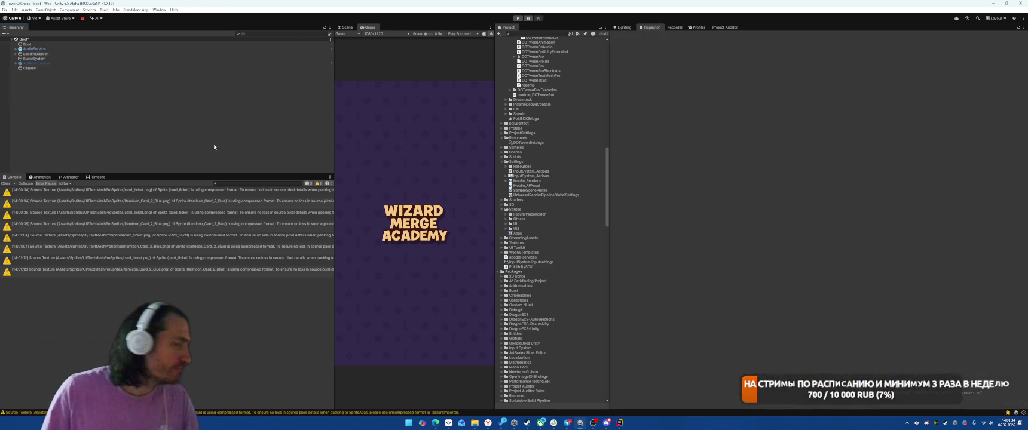
left_click(6, 184)
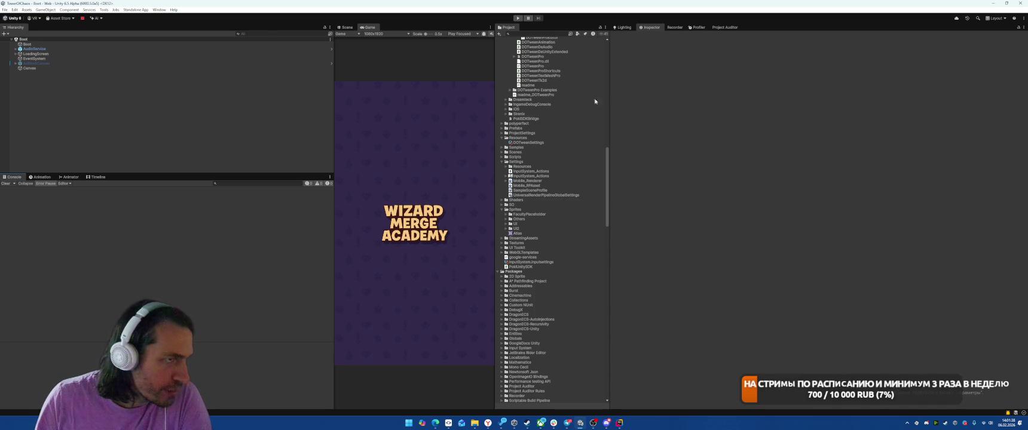
left_click(159, 9)
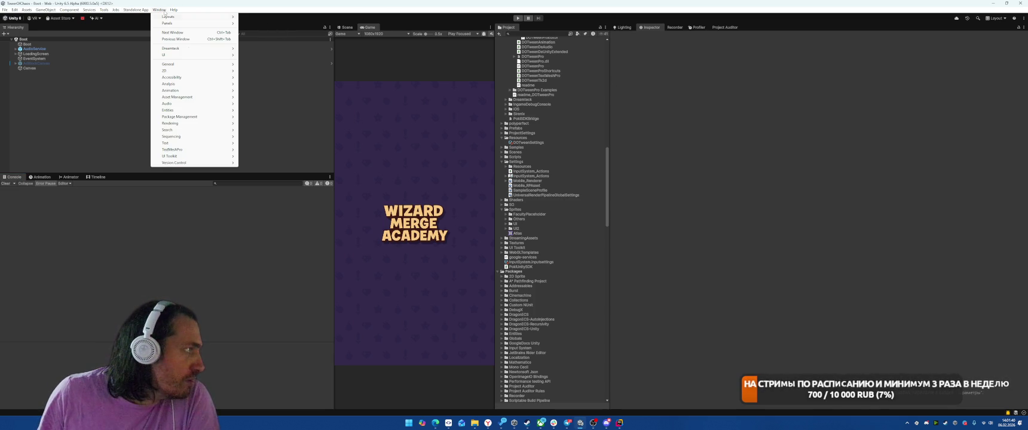
mouse_move(203, 84)
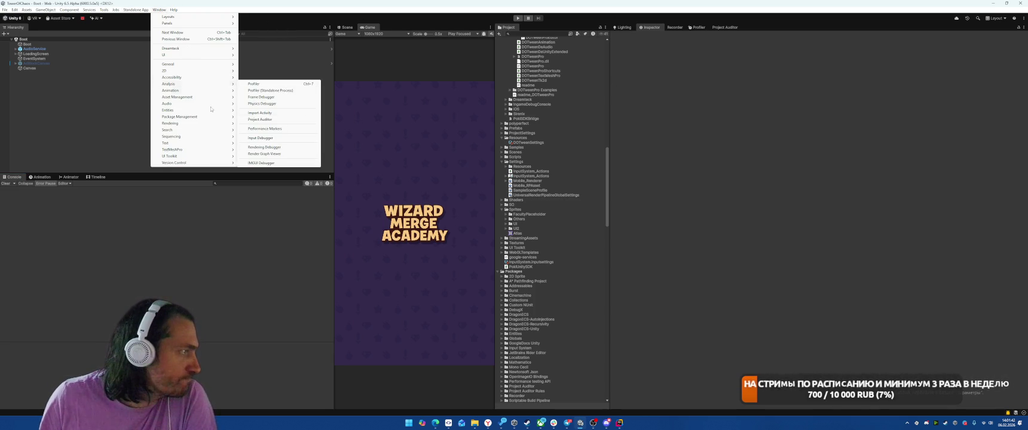
mouse_move(266, 113)
left_click(324, 112)
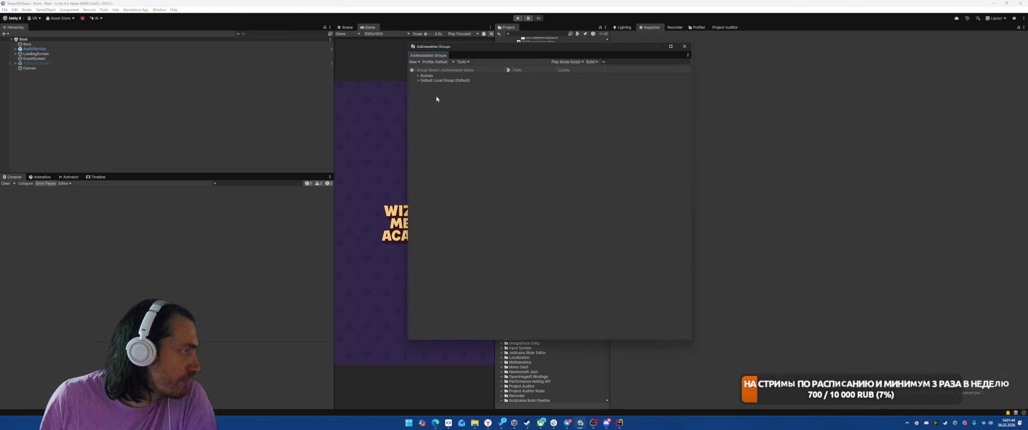
- Run a new Addressables build with the Default Build Script
left_click(592, 62)
mouse_move(634, 69)
left_click(668, 70)
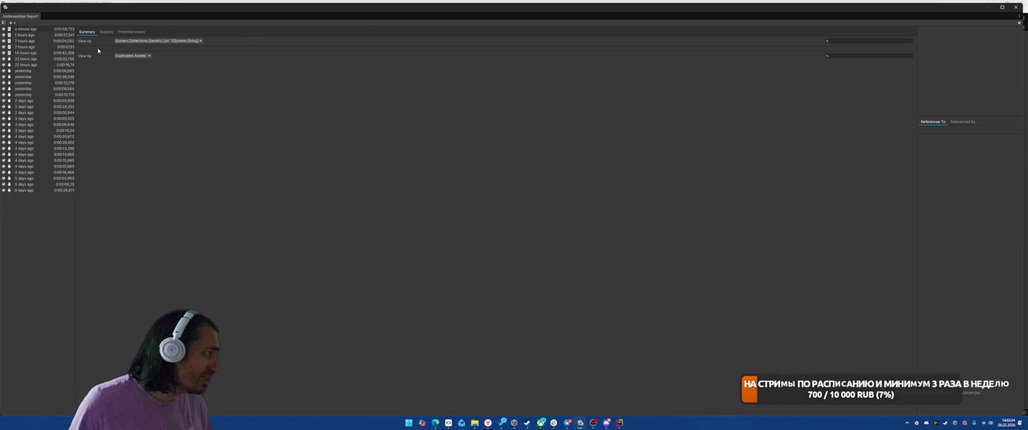
- Switch the Addressables Report to Explore, un-maximize and close it, then clear the Console
left_click(297, 213)
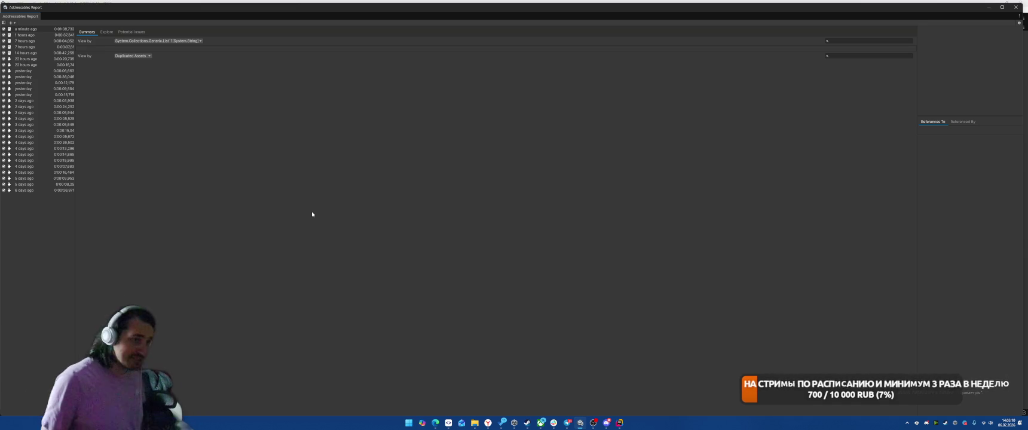
left_click(106, 32)
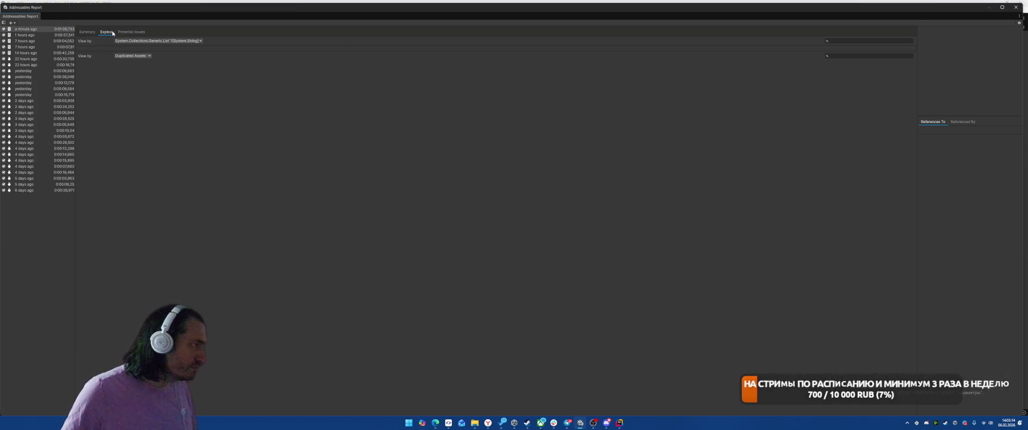
mouse_move(344, 8)
left_mouse_down()
mouse_move(367, 366)
mouse_move(349, 64)
mouse_move(338, 40)
left_mouse_up()
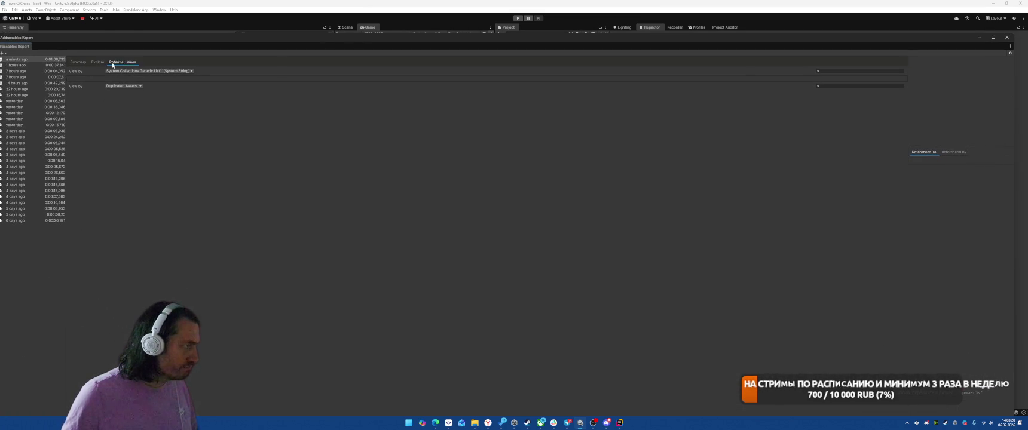
left_click(1007, 37)
left_click(5, 184)
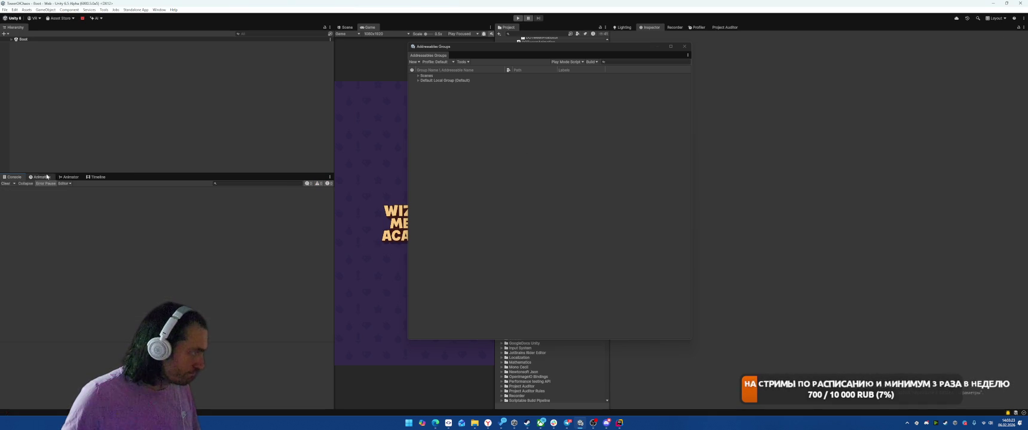
- Open the Addressables Report, visit its Explore and Potential Issues views, then close it
left_click(159, 10)
mouse_move(209, 97)
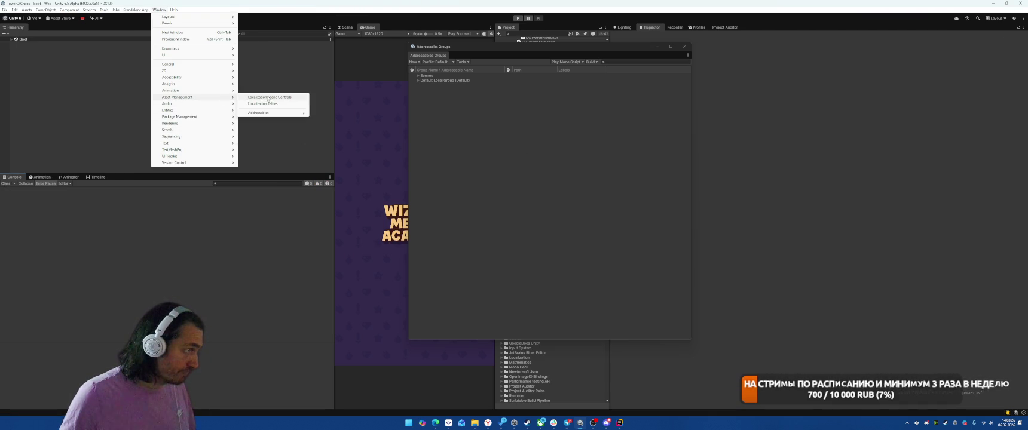
mouse_move(281, 113)
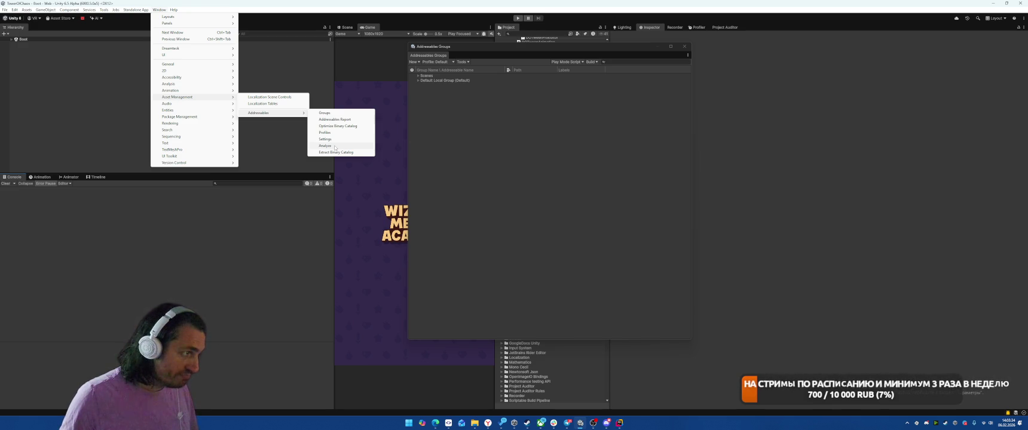
left_click(335, 119)
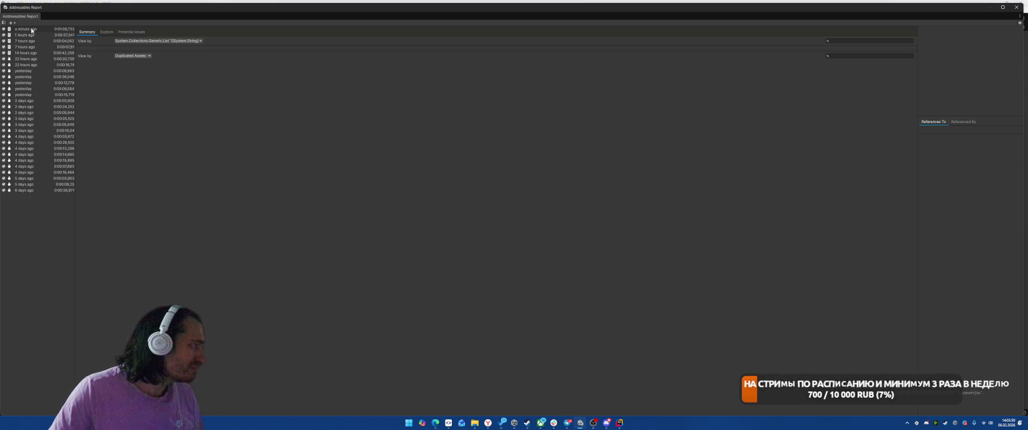
left_click(105, 33)
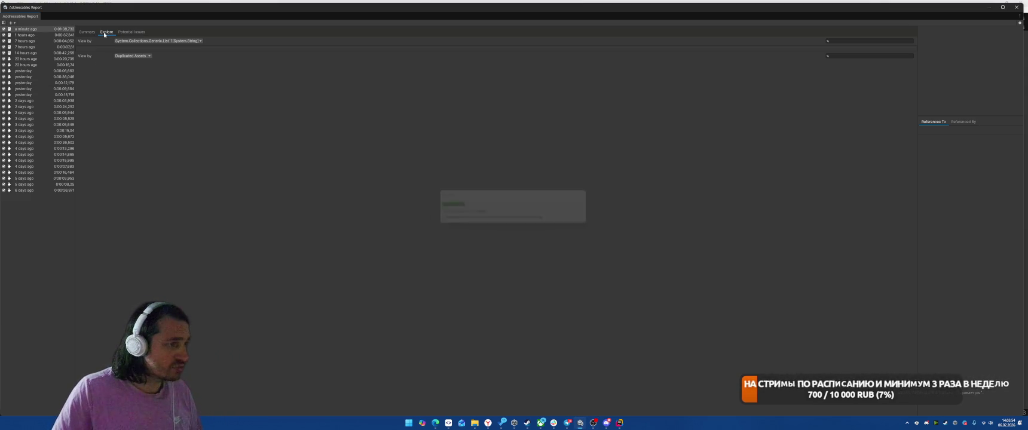
left_click(132, 32)
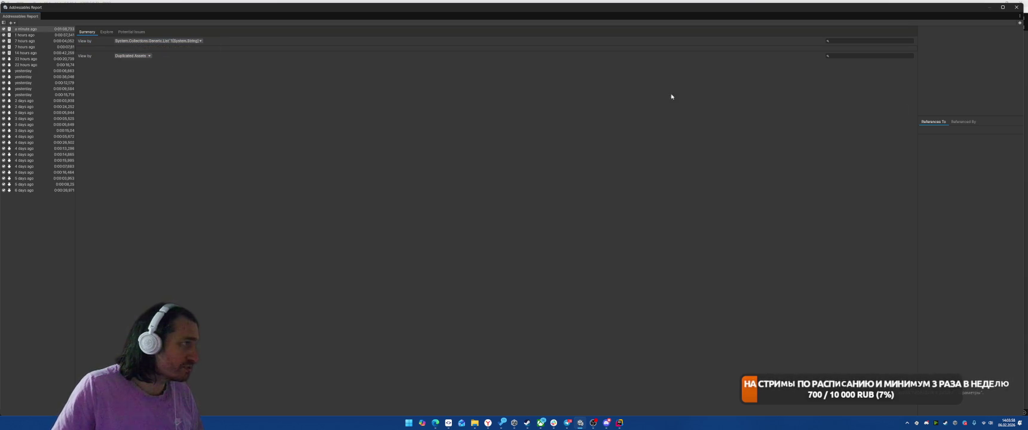
left_click(1016, 7)
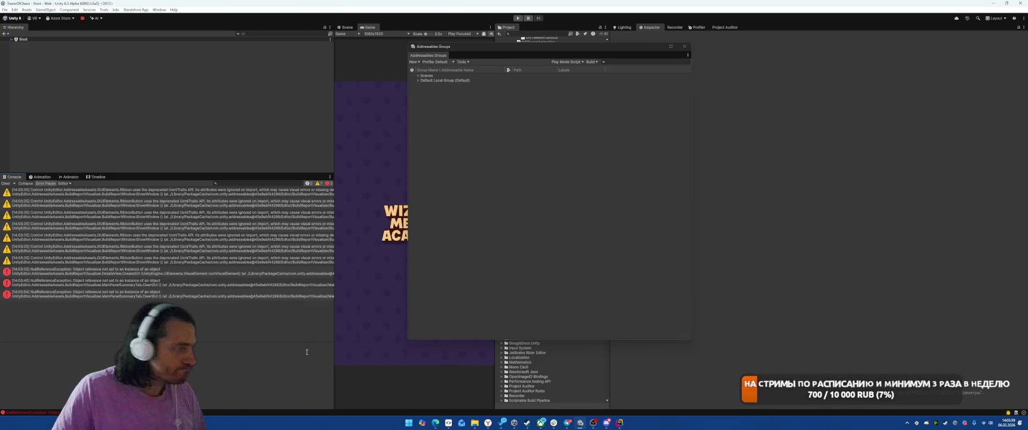
- View the first NullReferenceException's stack trace, close Addressables Groups, and open Package Manager
left_click(187, 274)
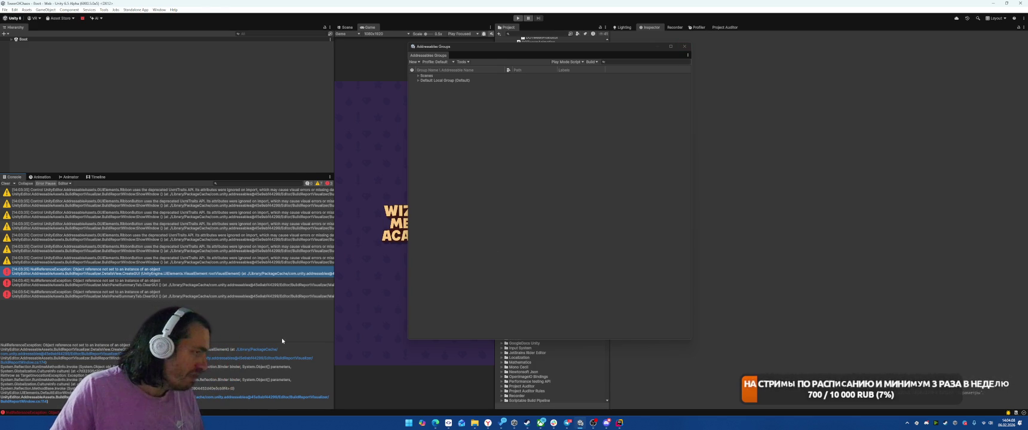
left_click(685, 47)
left_click(159, 9)
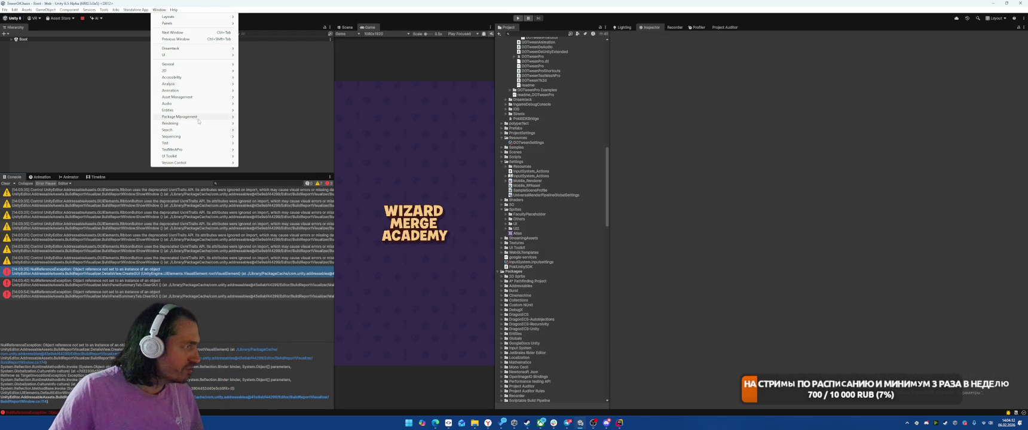
mouse_move(192, 117)
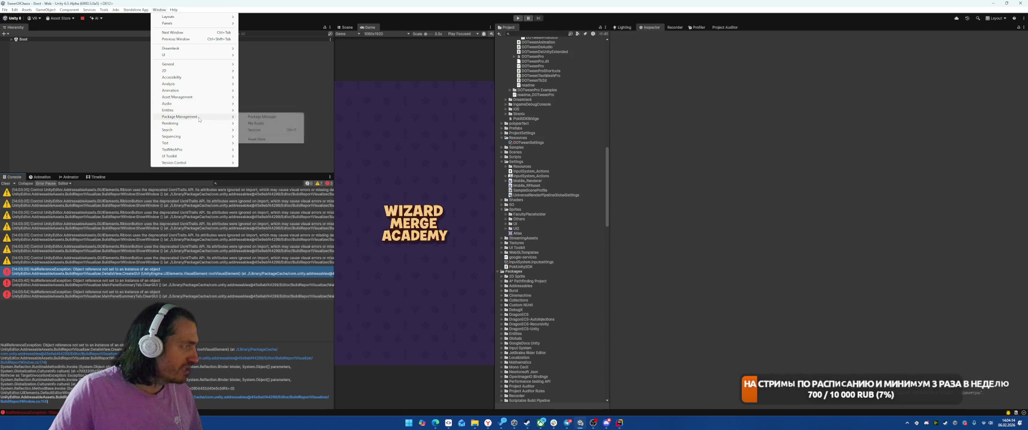
left_click(263, 117)
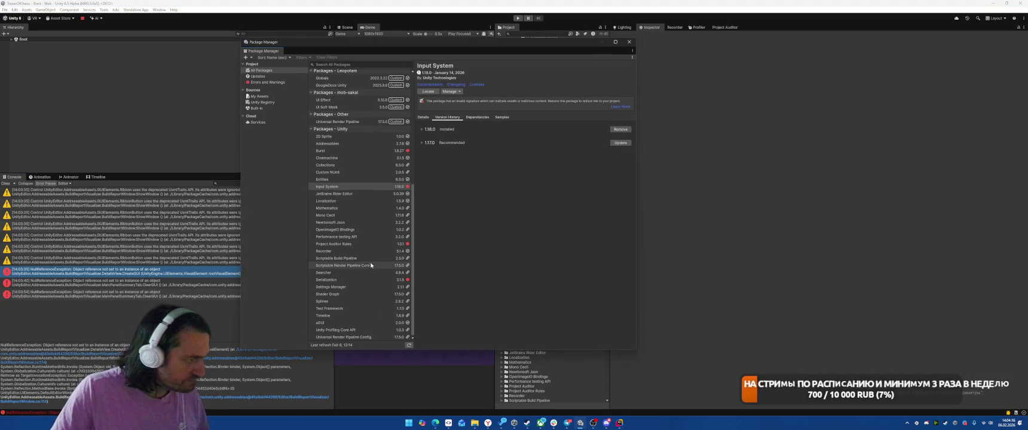
- Show the Addressables package's dependencies and the later error's stack trace
scroll(348, 334, "down", 1)
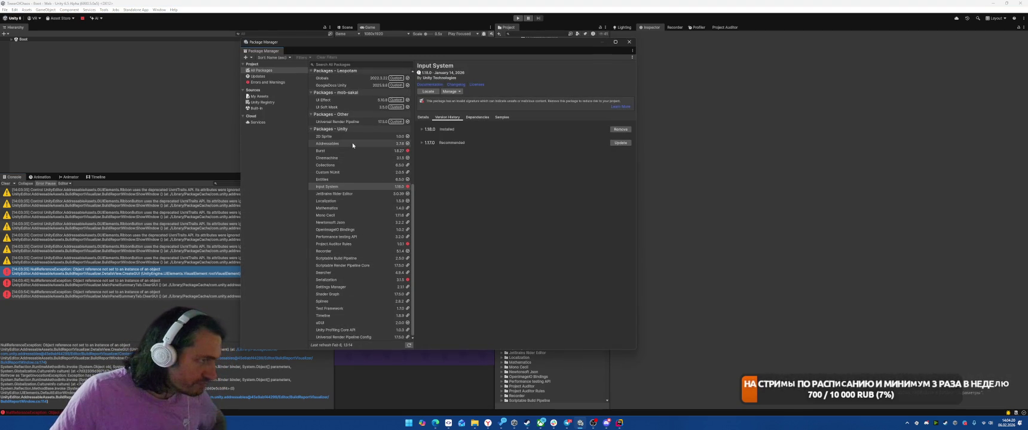
left_click(327, 144)
left_click(477, 101)
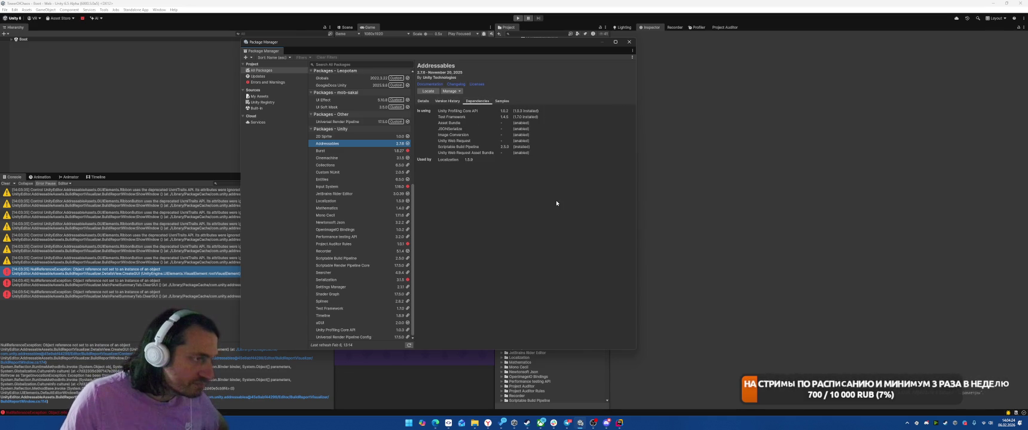
left_click(170, 284)
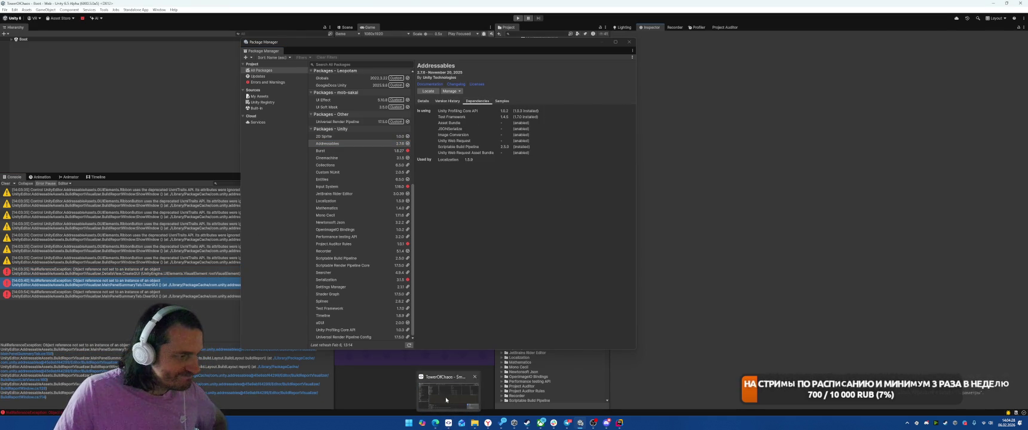
- Filter SmartGit's files by 'manifest' and select manifest.json to see its diff
left_click(448, 394)
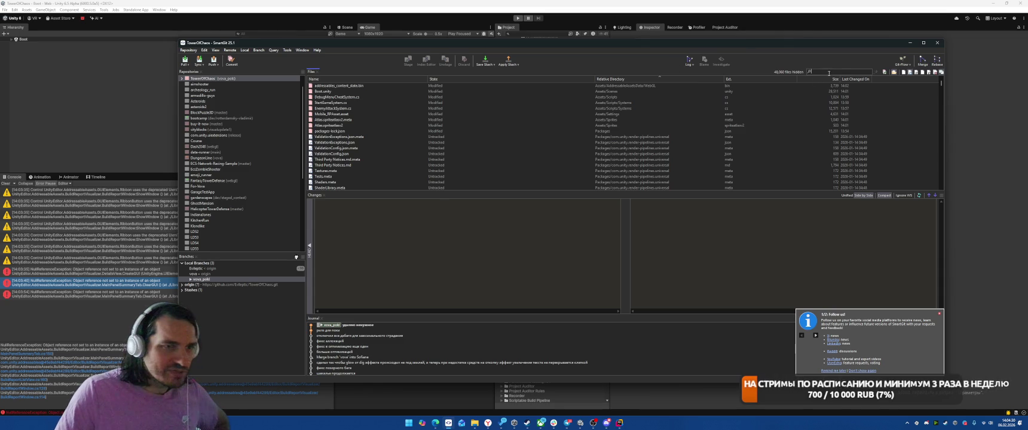
type("manifest")
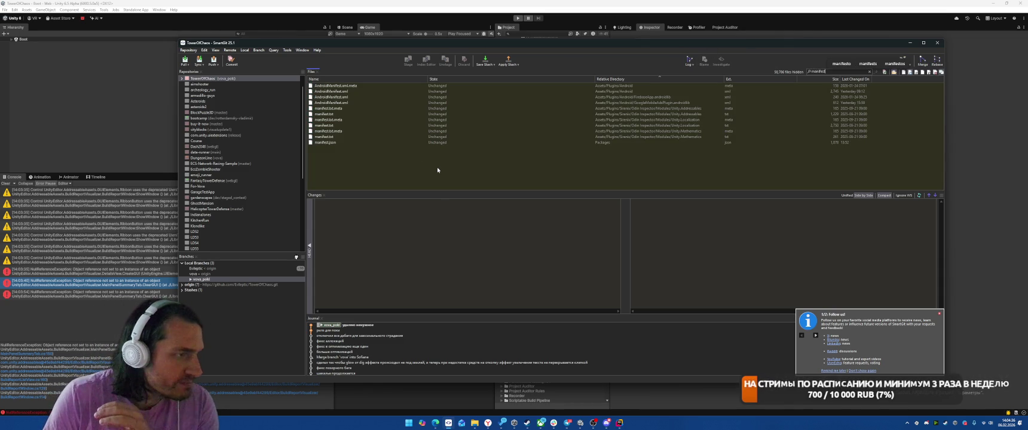
left_click(394, 142)
right_click(400, 142)
left_click(519, 207)
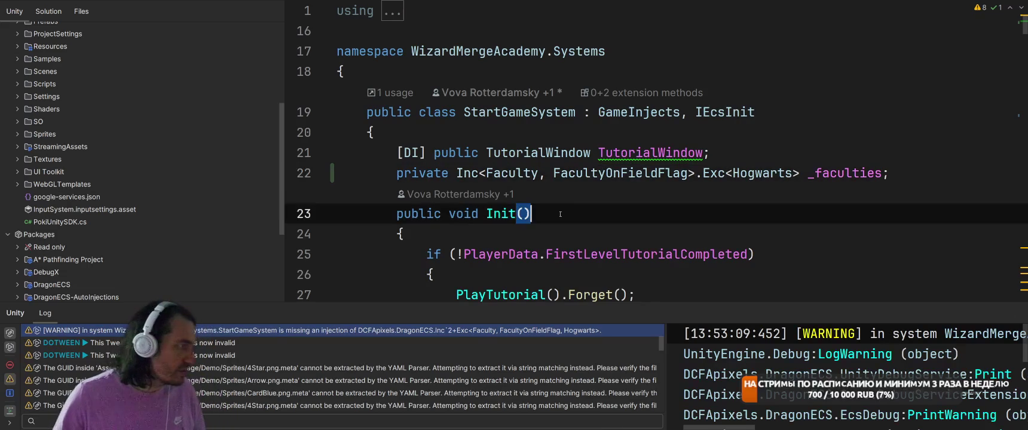
- Paste "com.unity.modules.uielements": "1.0.0" after the unitywebrequest line in manifest.json
scroll(198, 263, "down", 5)
double_click(198, 259)
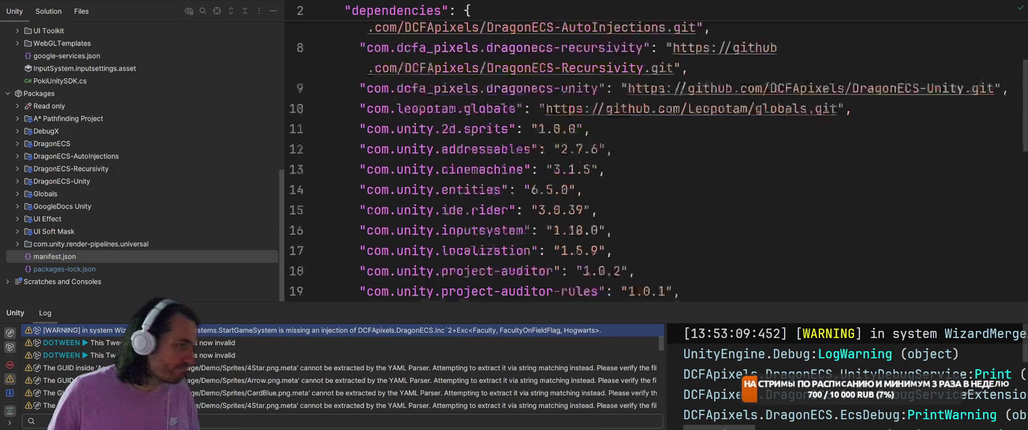
scroll(723, 111, "down", 7)
scroll(722, 111, "up", 4)
scroll(723, 111, "down", 4)
left_click(722, 111)
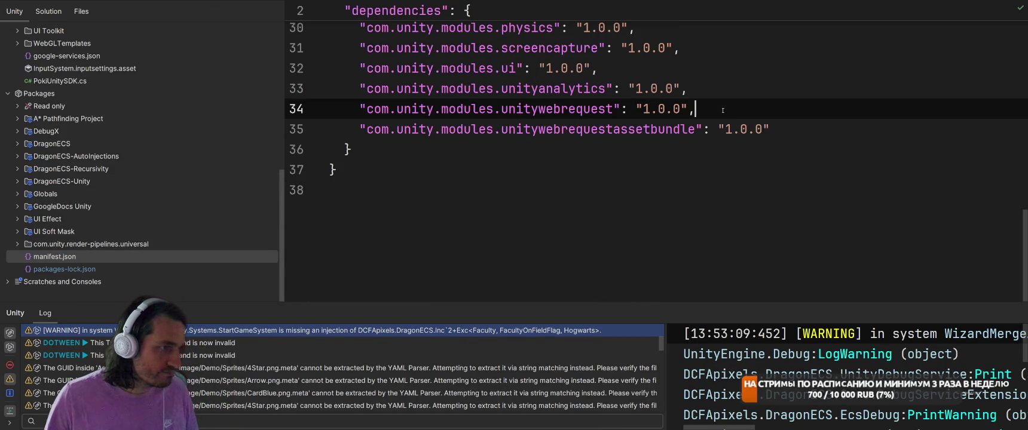
key("Return")
type("\"com.unity.modules.uielements\": \"1.0.0\",")
- Switch via SmartGit to the browser showing the Leaderboards documentation
key("alt+Tab")
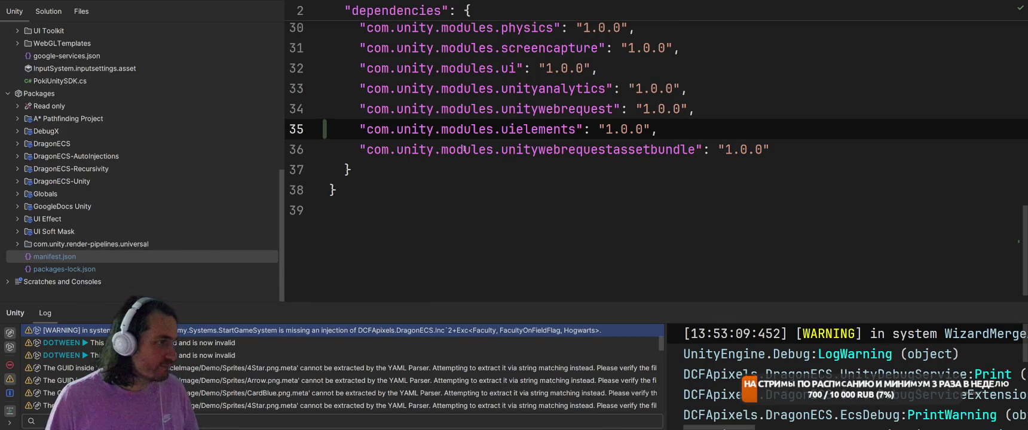
key("alt+Tab")
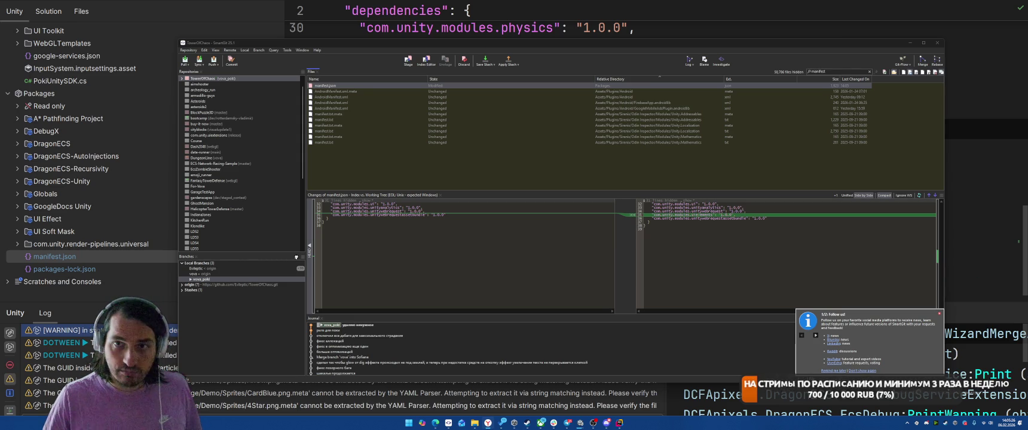
key("alt+Tab")
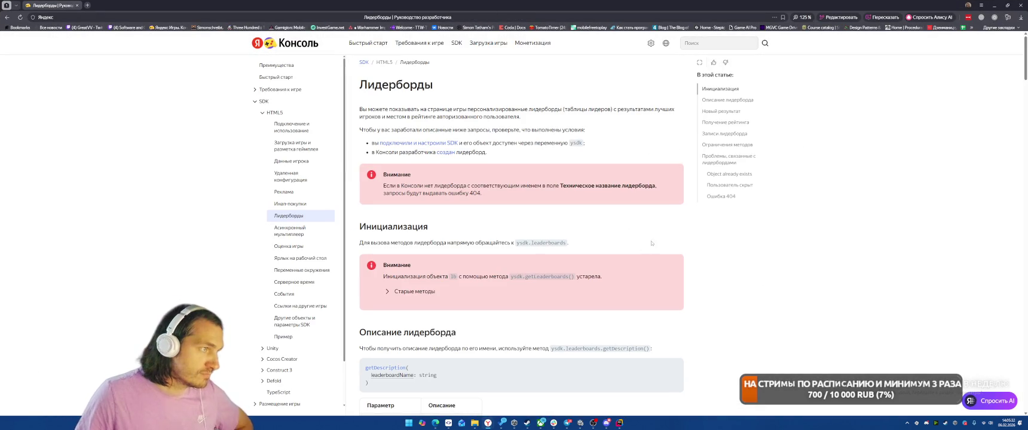
- Scroll through the HTML5 Лидерборды article
scroll(633, 256, "down", 3)
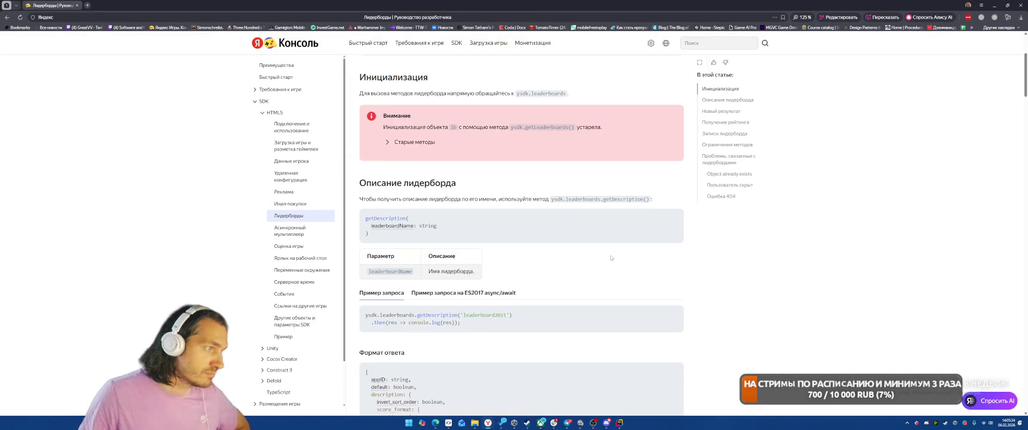
scroll(611, 258, "down", 7)
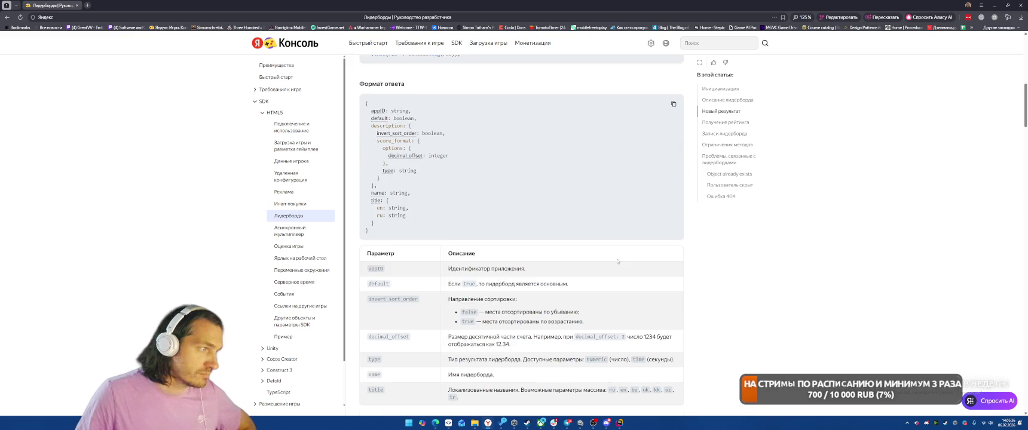
scroll(622, 274, "down", 6)
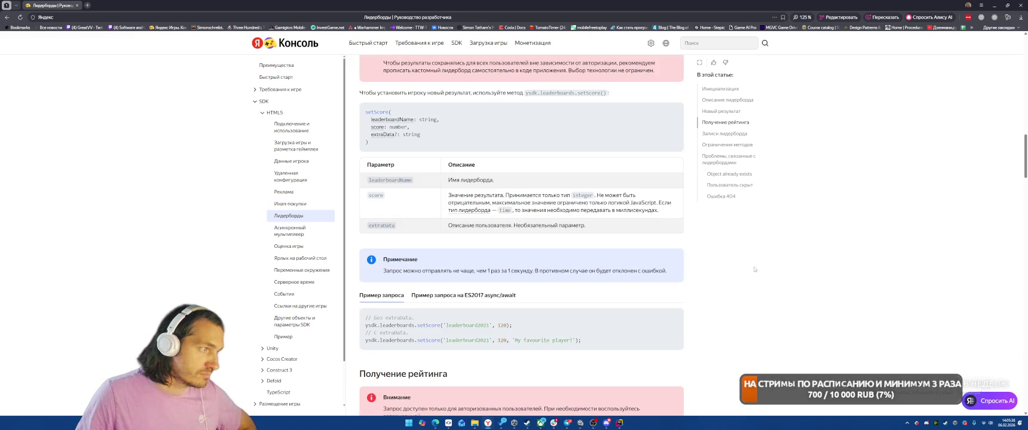
scroll(753, 270, "down", 2)
scroll(752, 271, "down", 10)
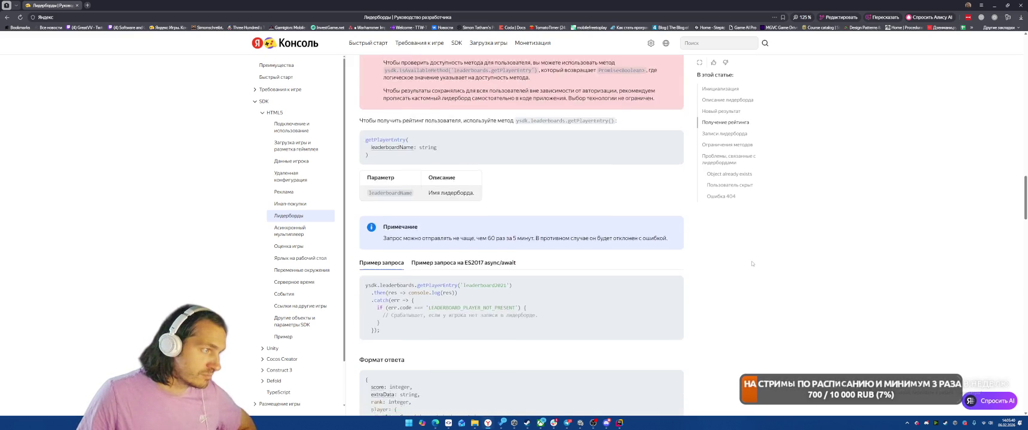
scroll(754, 259, "down", 3)
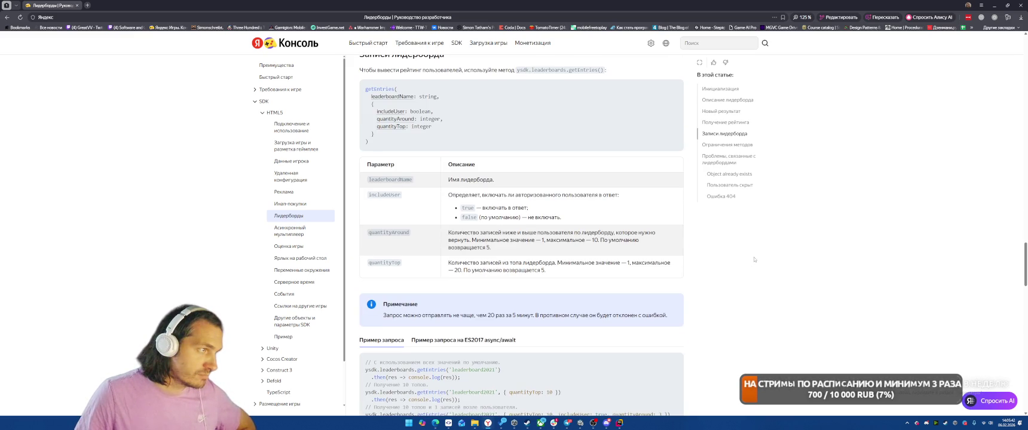
scroll(754, 256, "down", 7)
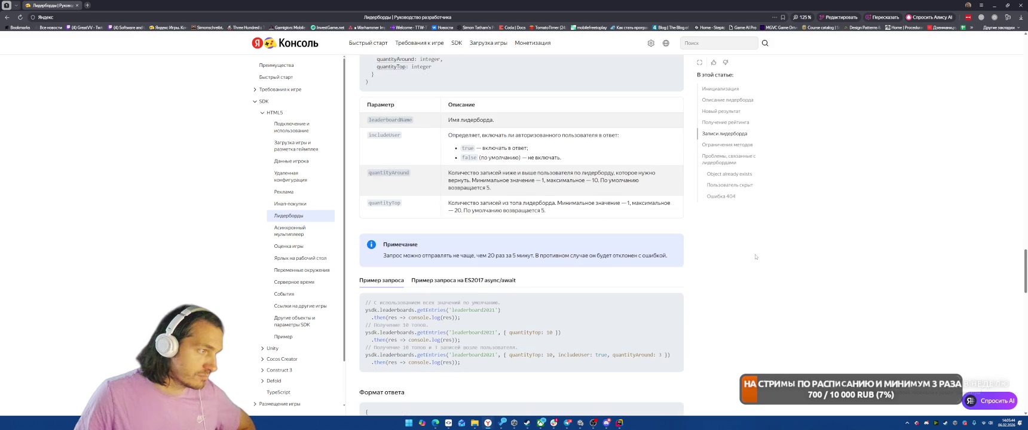
scroll(757, 252, "down", 7)
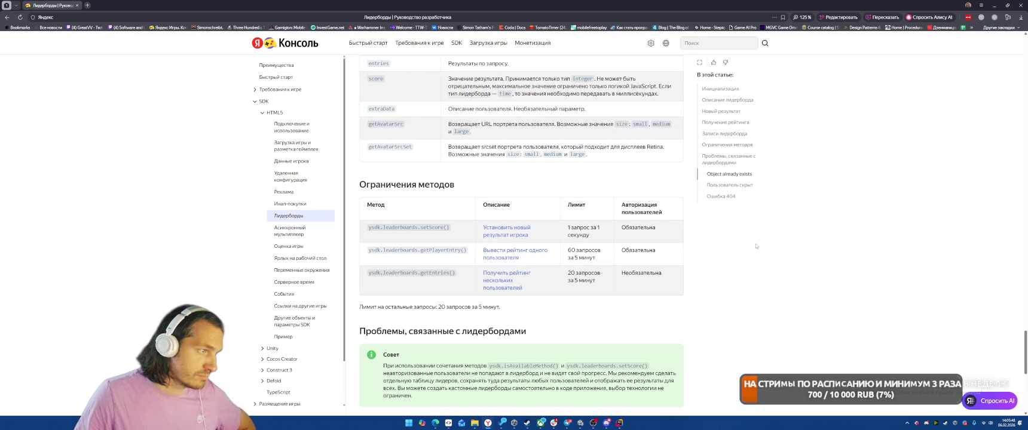
scroll(756, 245, "down", 2)
scroll(756, 246, "down", 4)
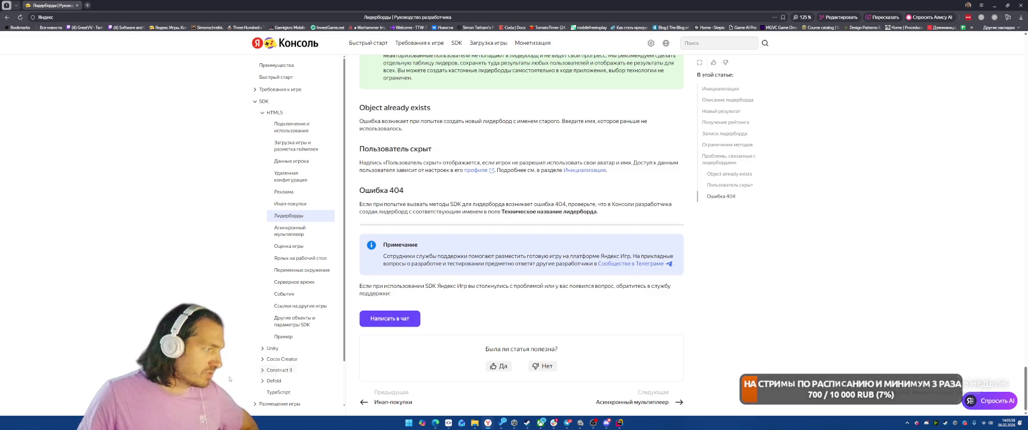
- Expand Unity in the docs sidebar and open its Лидерборды article
left_click(272, 349)
scroll(299, 268, "down", 3)
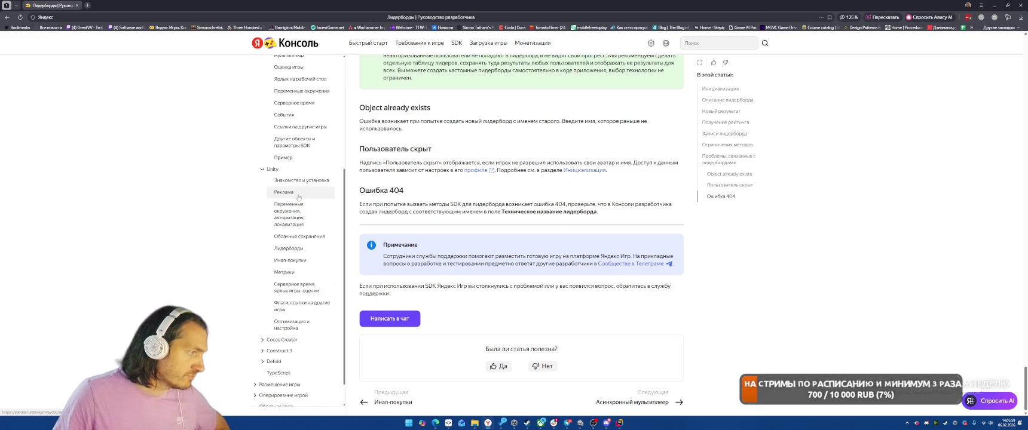
left_click(293, 248)
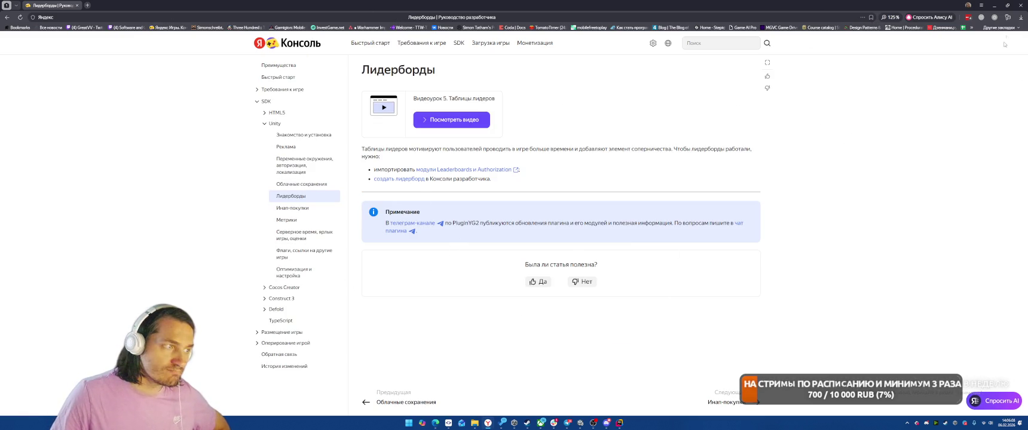
- Close the browser, focus SmartGit, and switch back to the Unity editor
left_click(1020, 5)
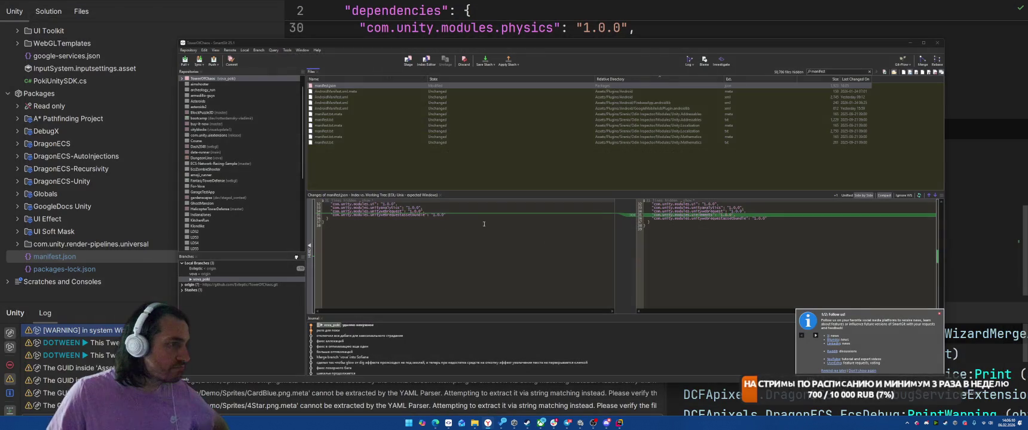
left_click(447, 183)
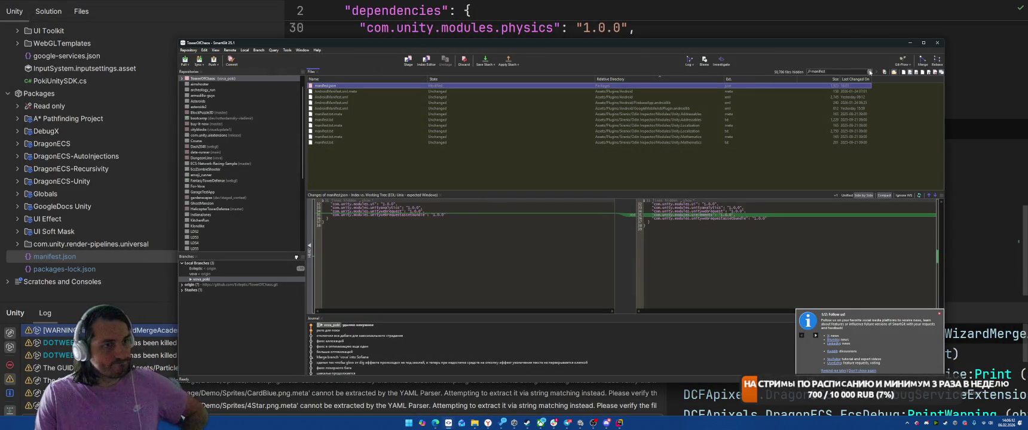
key("alt+Tab")
key("alt+Tab")
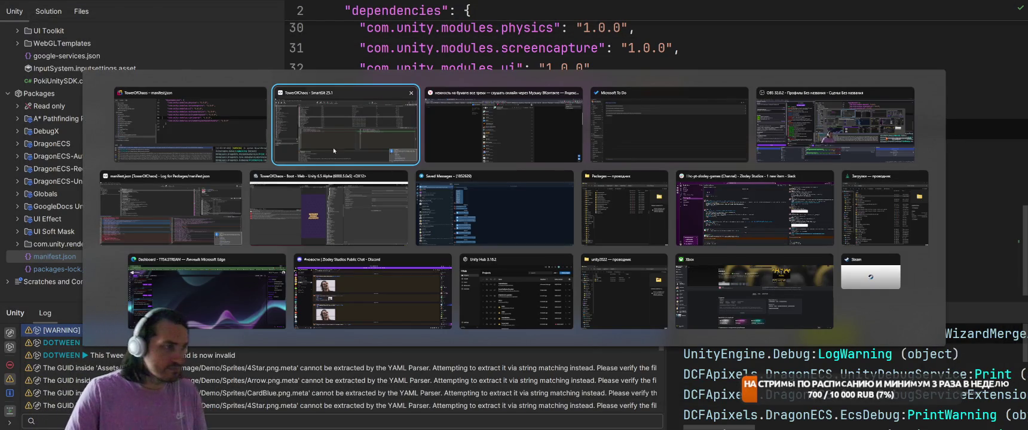
left_click(358, 209)
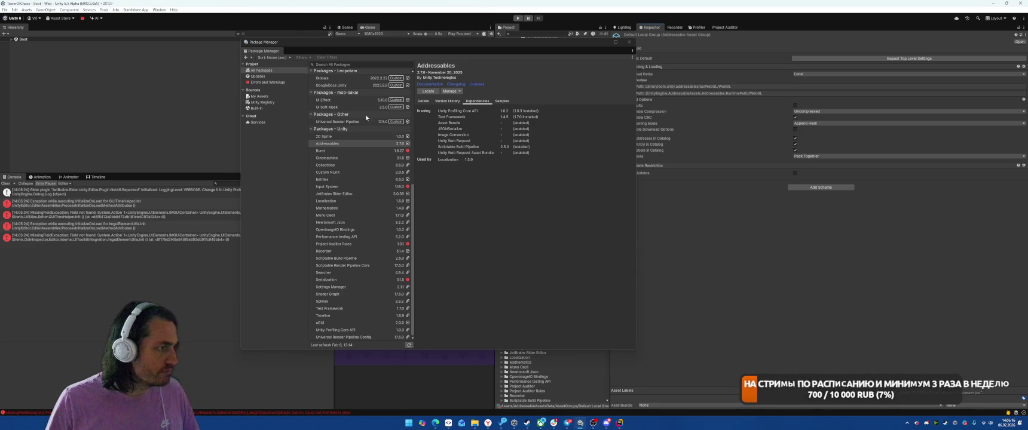
- Empty the Console, then open Window > Asset Management > Addressables > Addressables Report
left_click(6, 184)
left_click(159, 10)
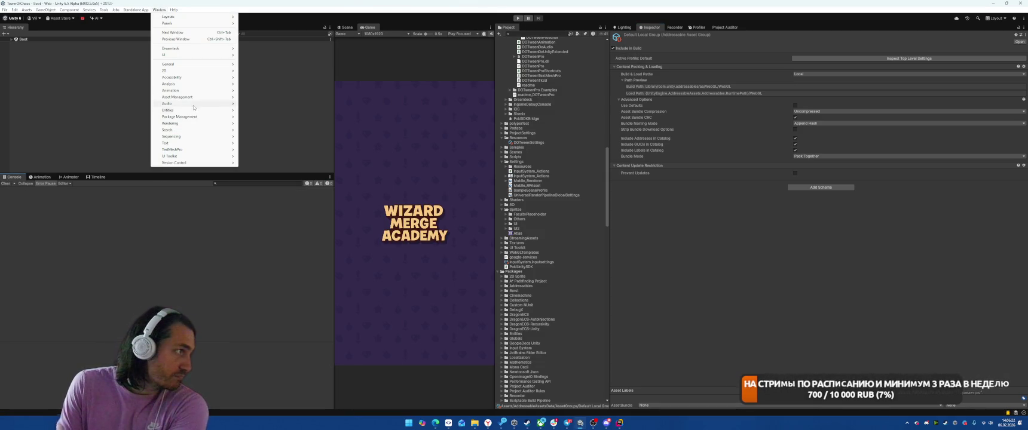
mouse_move(179, 117)
mouse_move(187, 97)
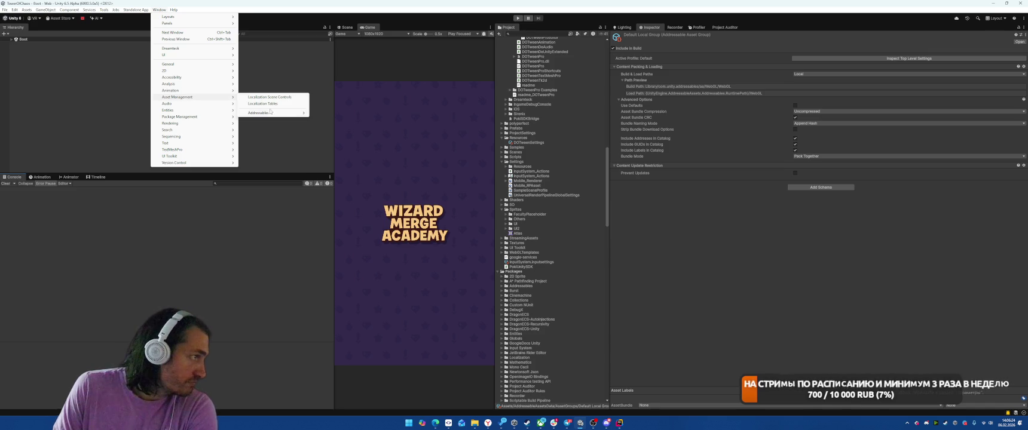
mouse_move(269, 113)
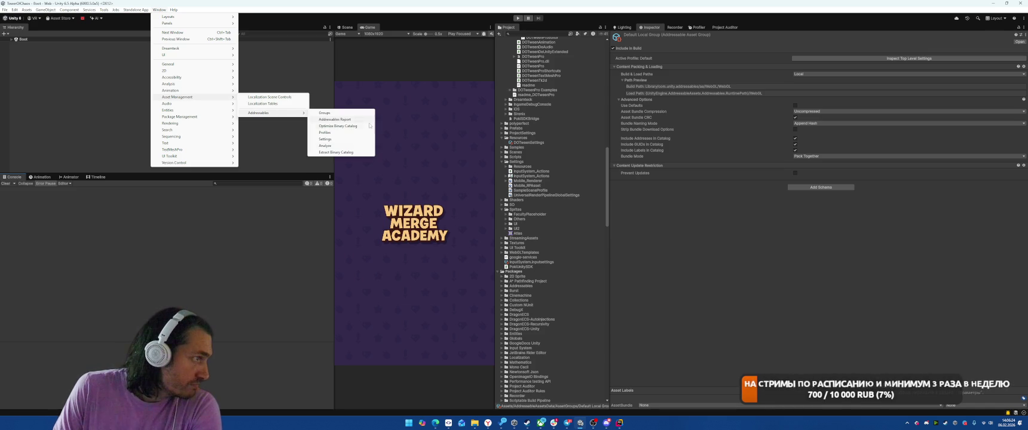
left_click(338, 133)
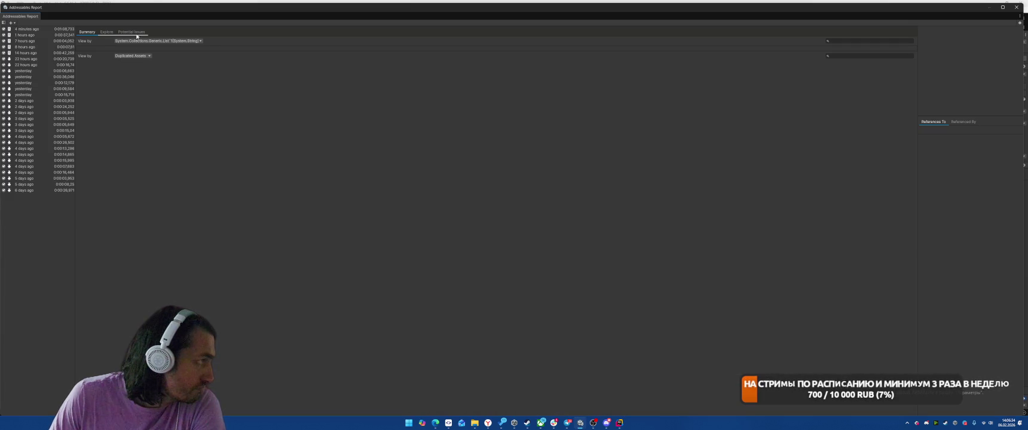
- Open the first NullReferenceException's failing DetailsView.cs line in Rider from its stack trace
left_click(132, 31)
mouse_move(401, 7)
left_mouse_down()
mouse_move(401, 144)
mouse_move(481, 149)
left_mouse_up()
left_click(197, 272)
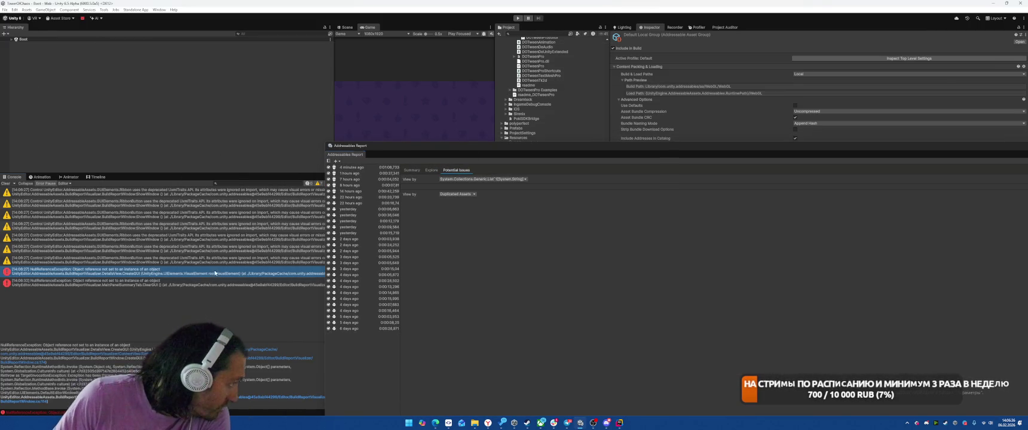
left_click(272, 358)
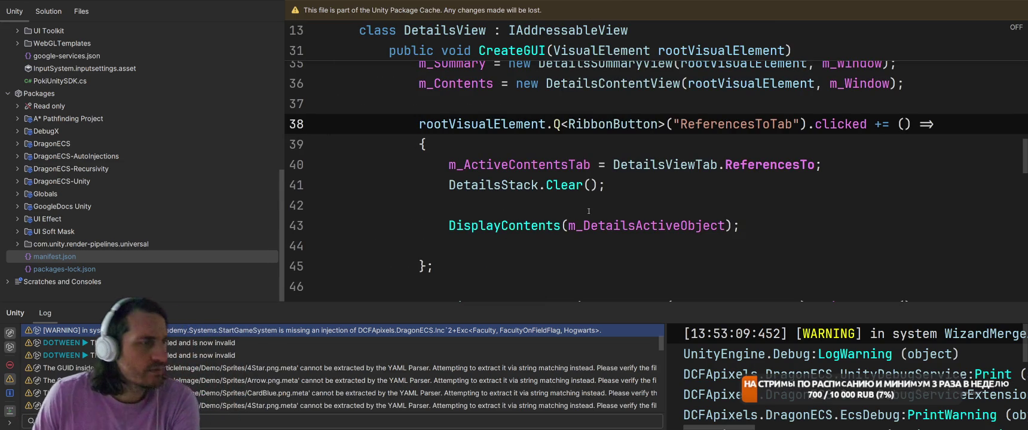
scroll(589, 211, "up", 4)
- Back in Unity, open the second NullReferenceException's failing ClearGUI code in Rider, then return
key("alt+Tab")
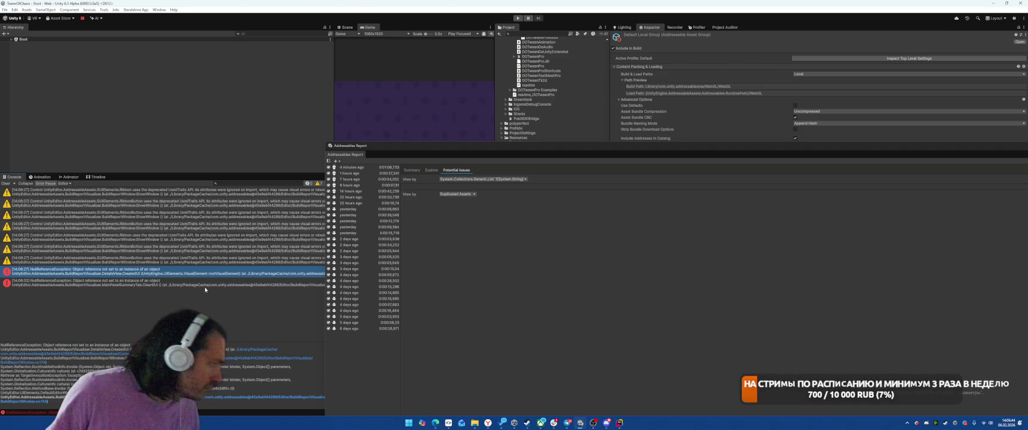
left_click(206, 282)
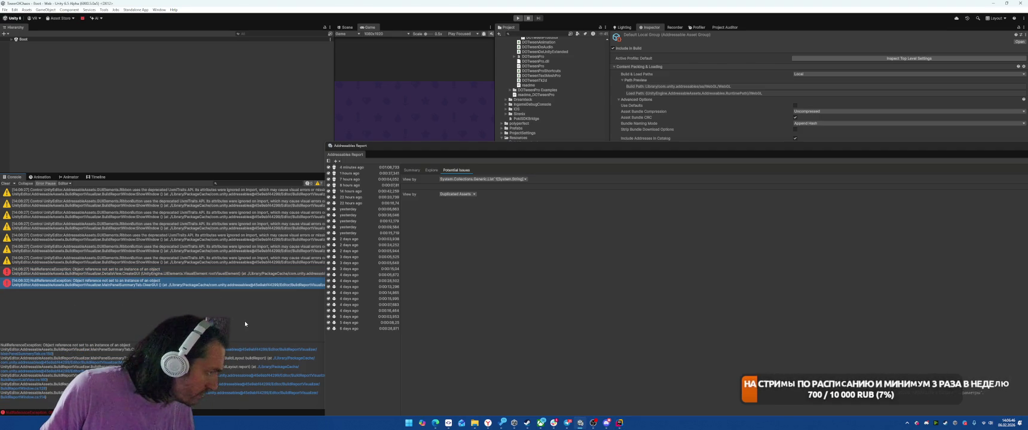
key("ctrl+a")
double_click(206, 282)
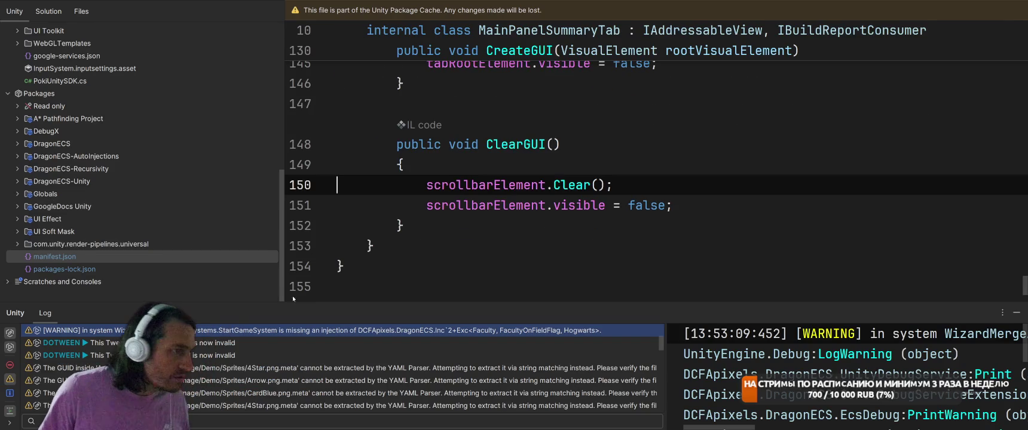
key("alt+Tab")
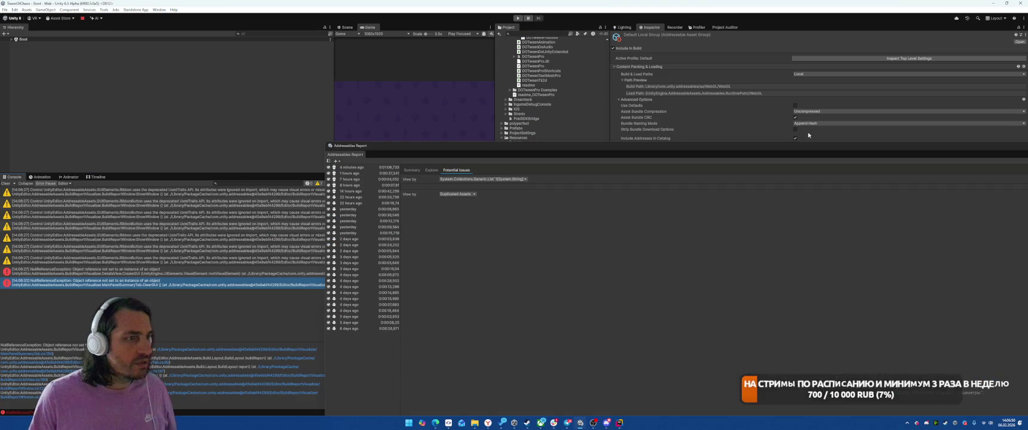
- Move the Addressables Report aside and read a RibbonButton deprecation warning's details
left_click_drag(534, 145, 312, 57)
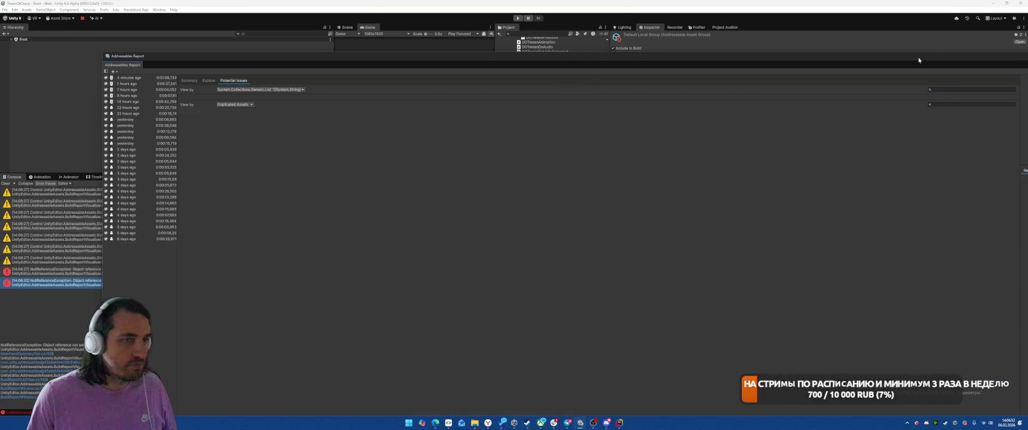
left_click(791, 121)
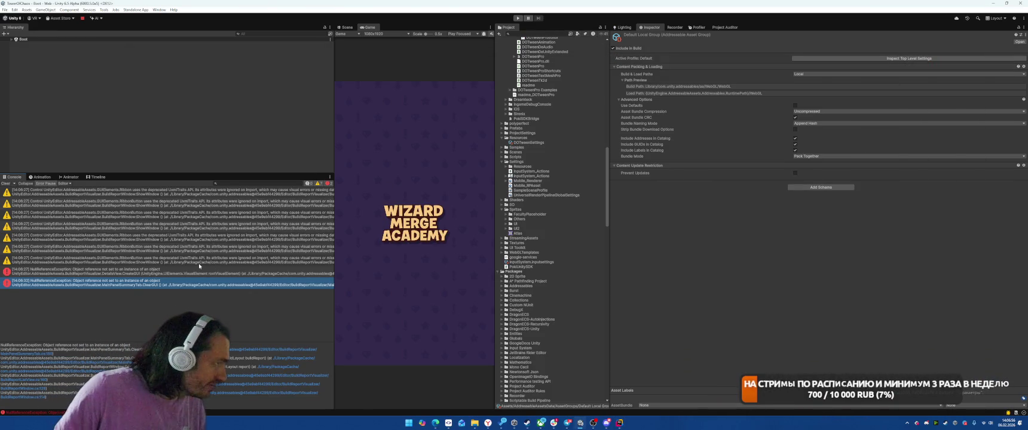
left_click(224, 215)
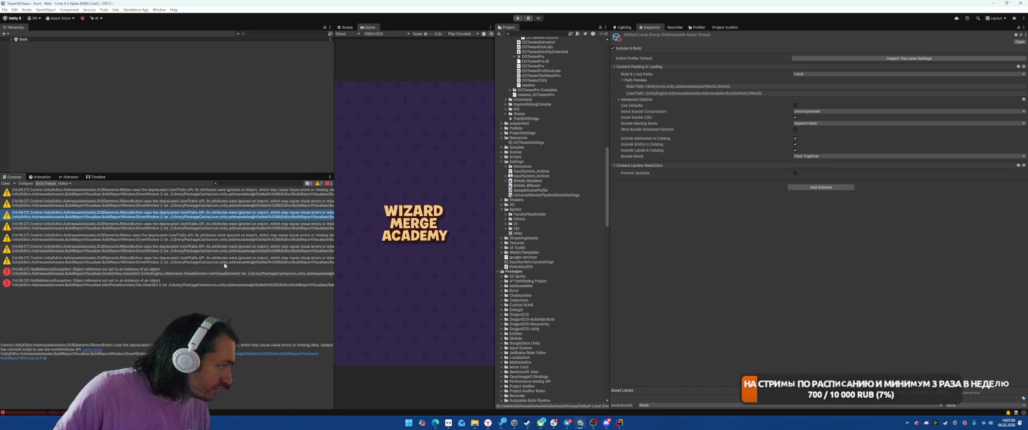
- Select the installed Addressables package in the Package Manager list
key("Down")
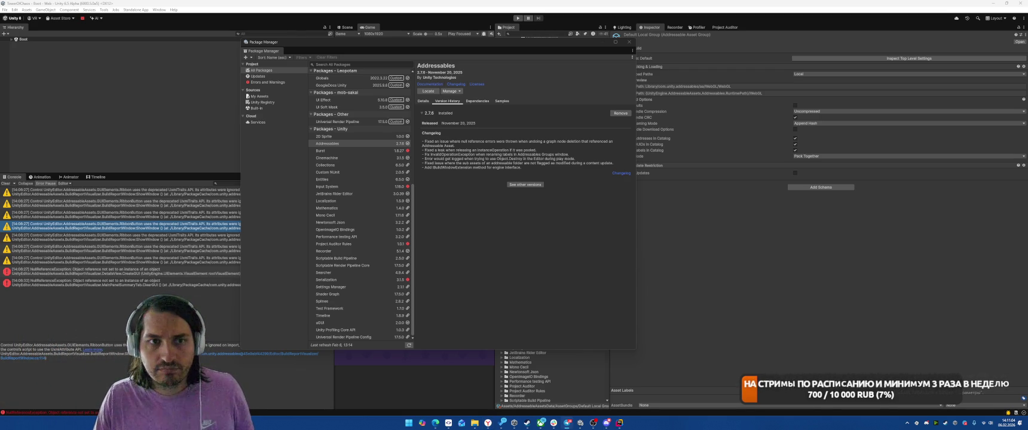
key("alt+Tab")
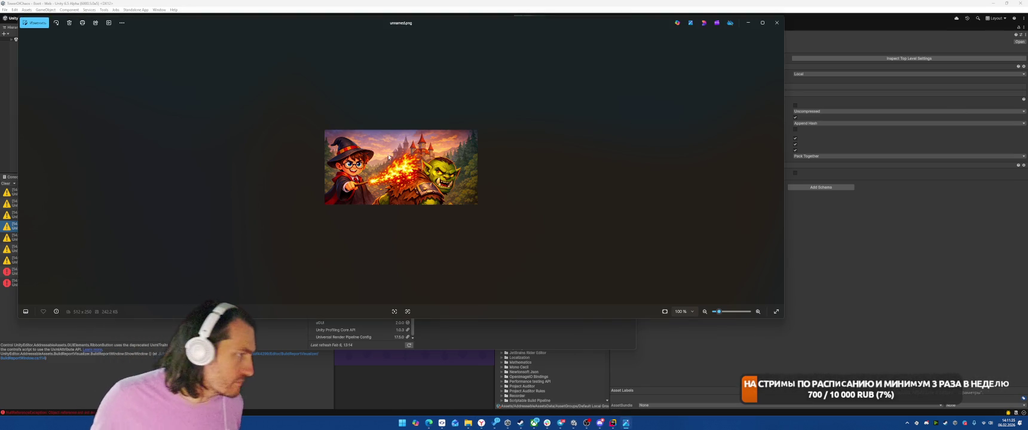
- View the file information for unnamed.png in Photos, then close the viewer
right_click(388, 159)
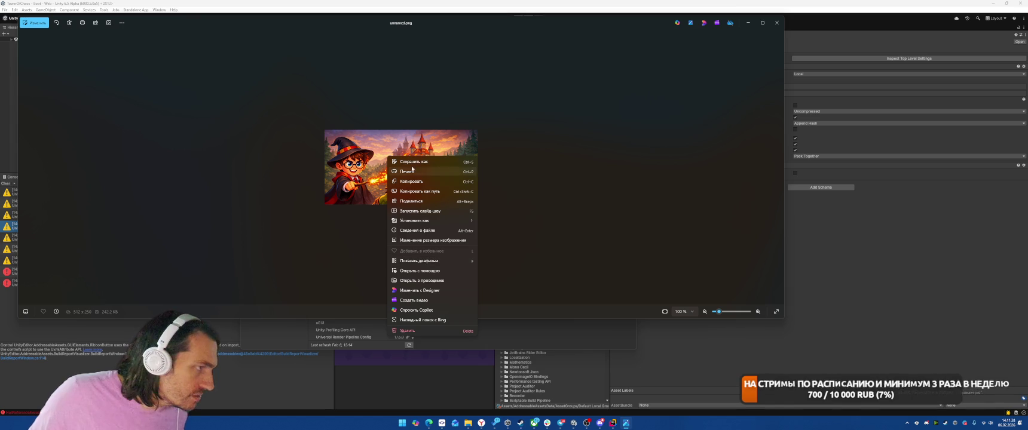
left_click(424, 232)
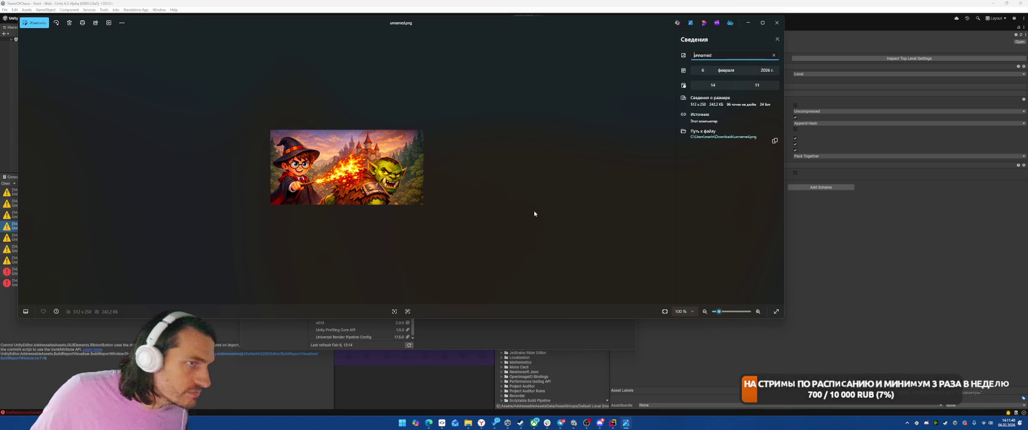
left_click(777, 23)
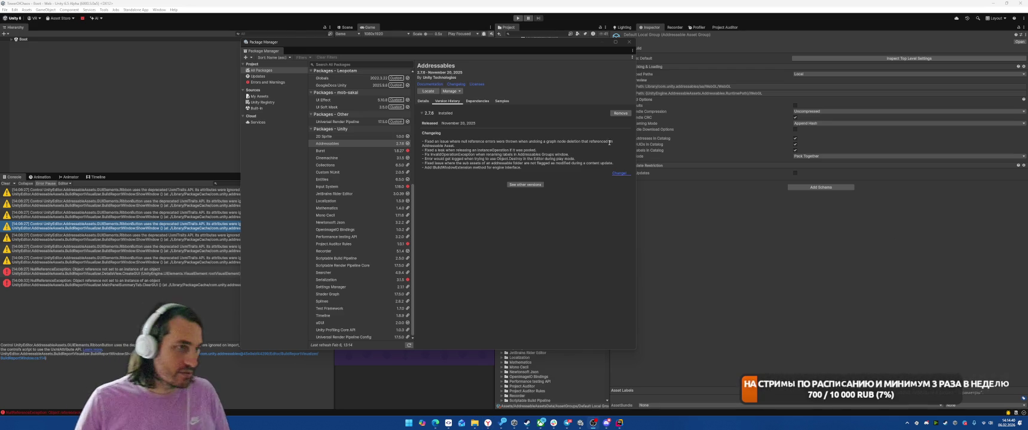
- Close the Package Manager window after reviewing Addressables' version history
left_click(629, 41)
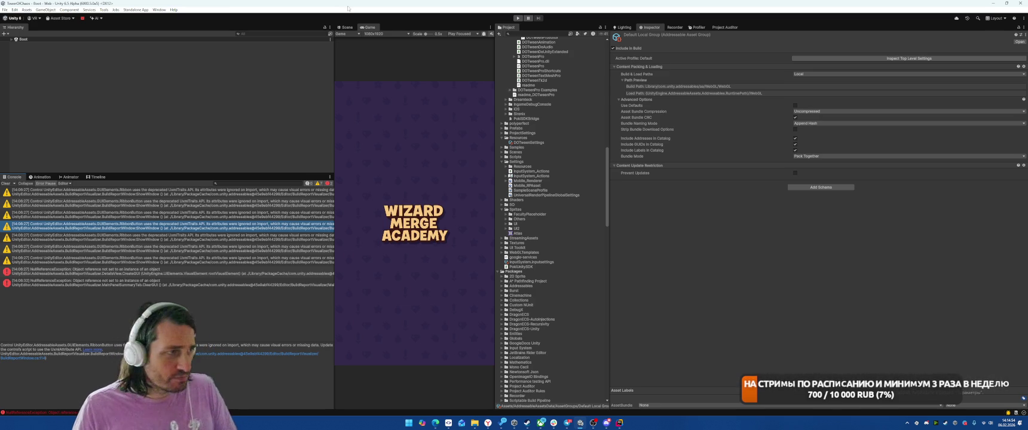
- Show the Project Auditor's Build Size report from the Window menu
left_click(159, 9)
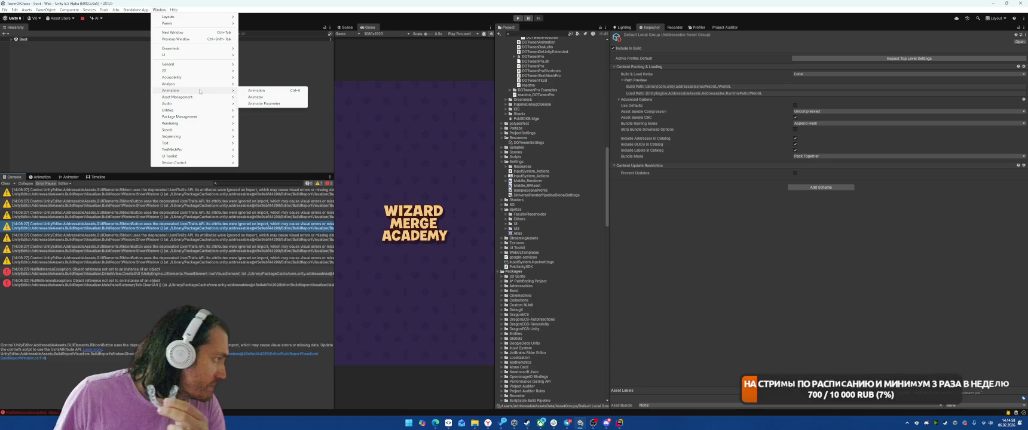
left_click(723, 26)
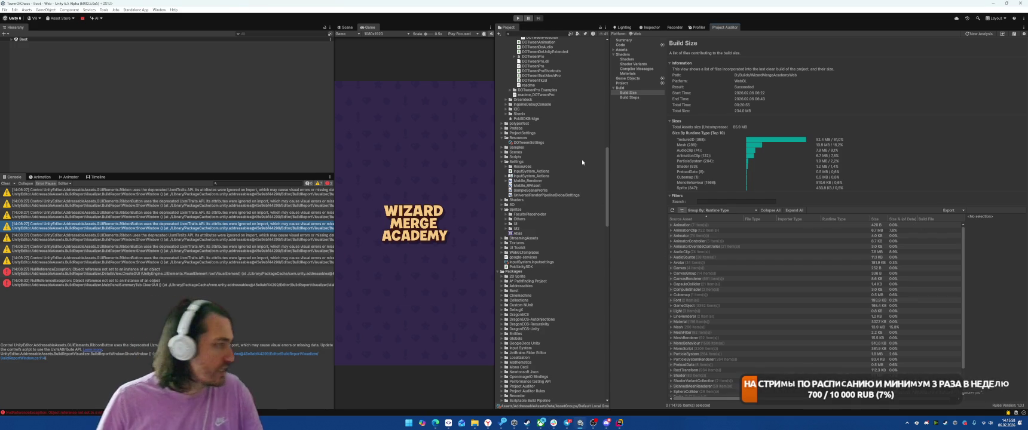
- Expand the Texture2D build-size group and inspect the AfacadFlux-ExtraBold SDF texture entry
scroll(789, 340, "down", 2)
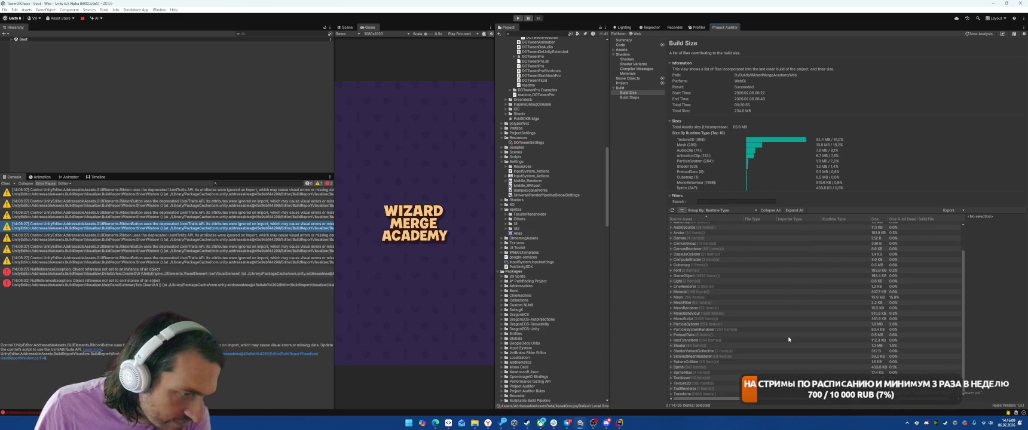
double_click(693, 383)
left_click(705, 388)
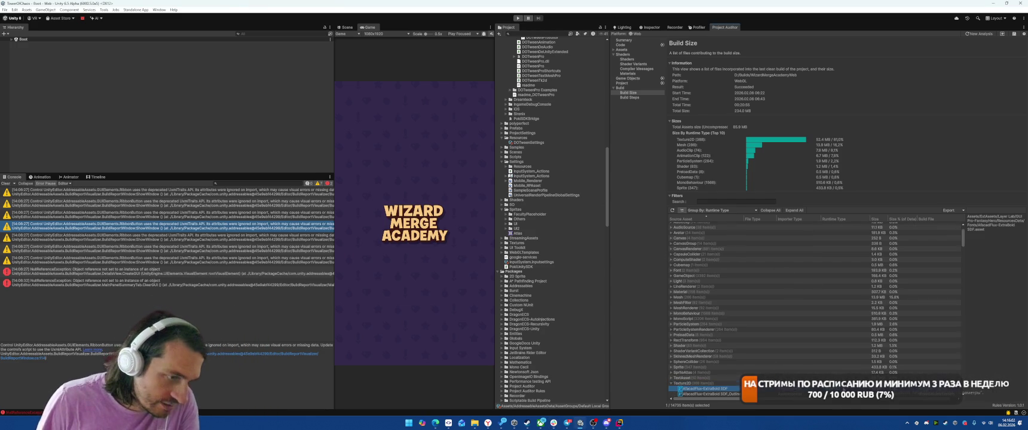
scroll(762, 312, "down", 10)
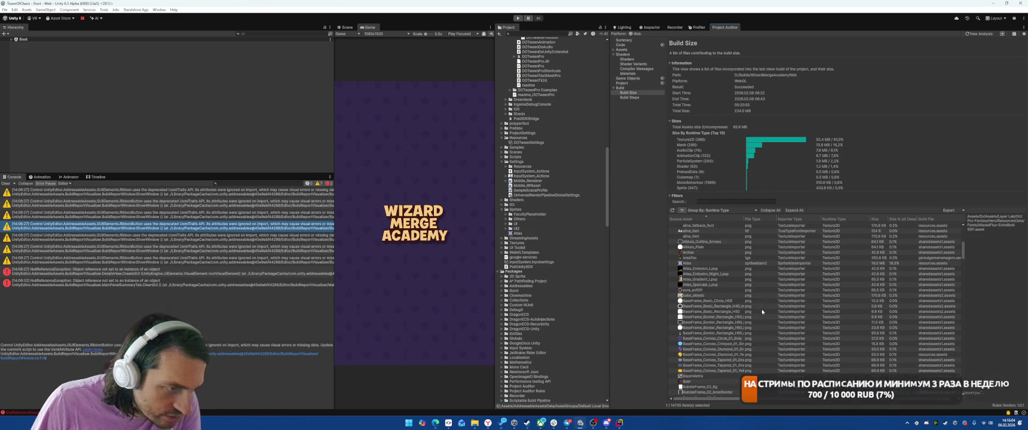
scroll(762, 311, "up", 10)
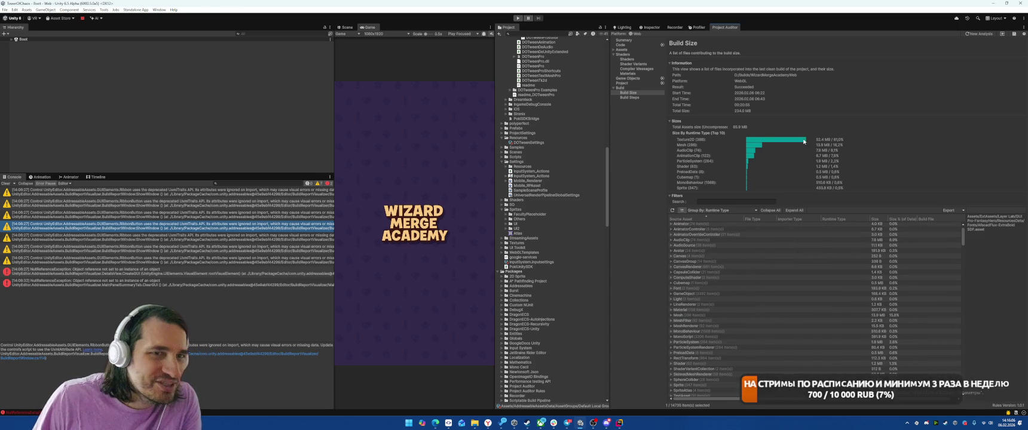
- Clear the Console and open the Build Profiles window on the Web platform
left_click(4, 184)
left_click(5, 9)
left_click(45, 83)
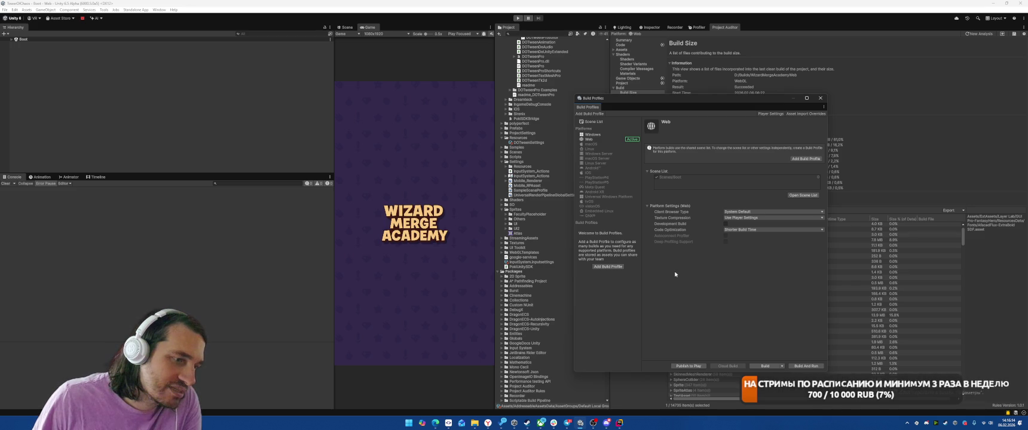
- Build the Web player into an output folder under D:/Builds
left_click(782, 366)
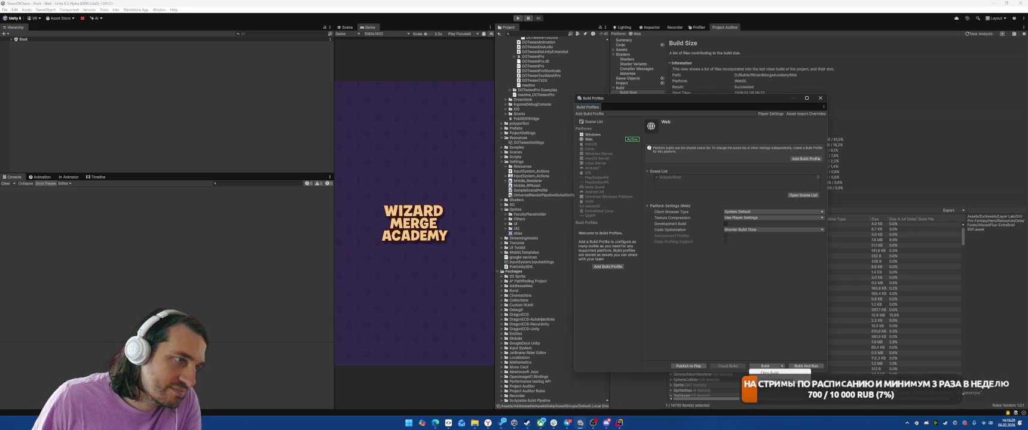
left_click(770, 373)
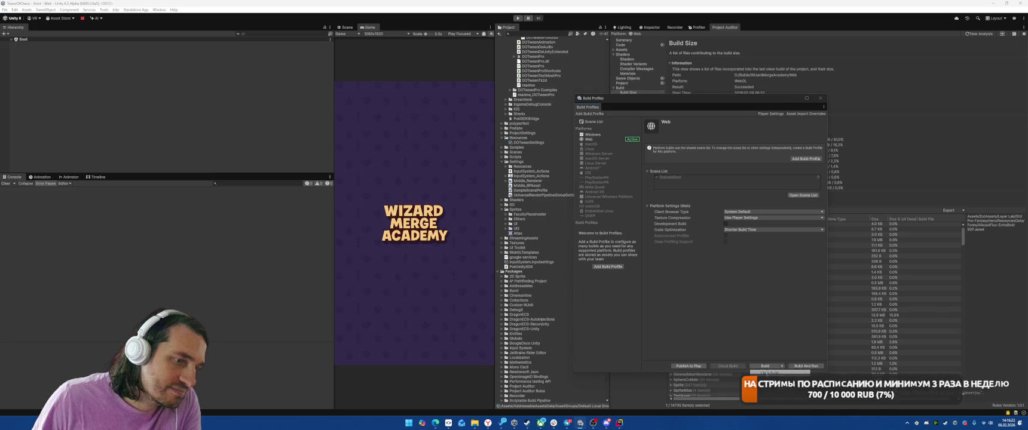
scroll(48, 158, "up", 4)
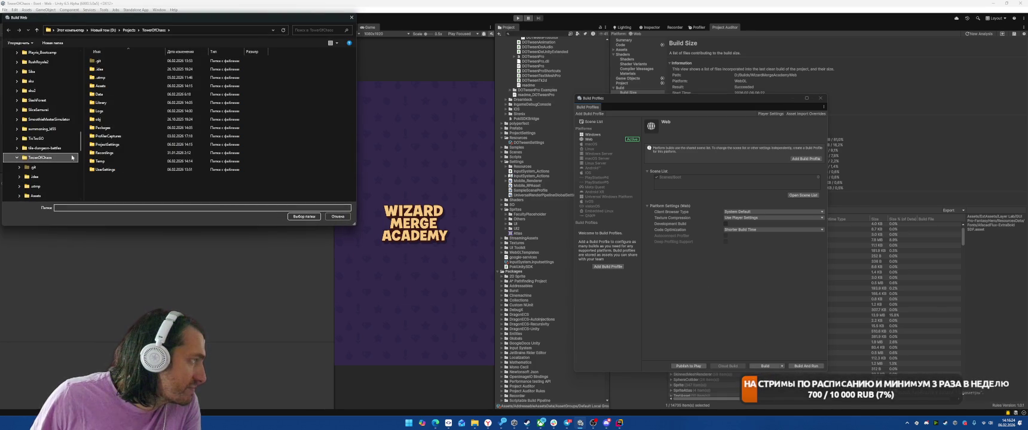
scroll(53, 103, "up", 8)
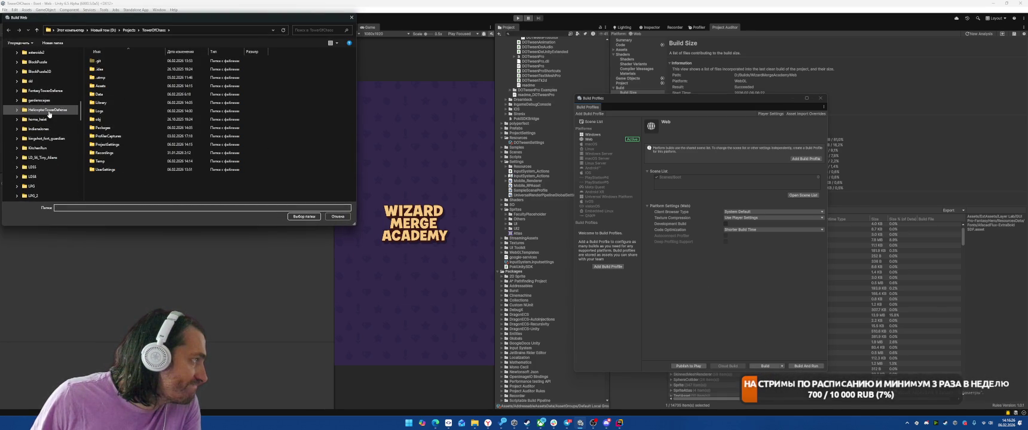
left_click(37, 159)
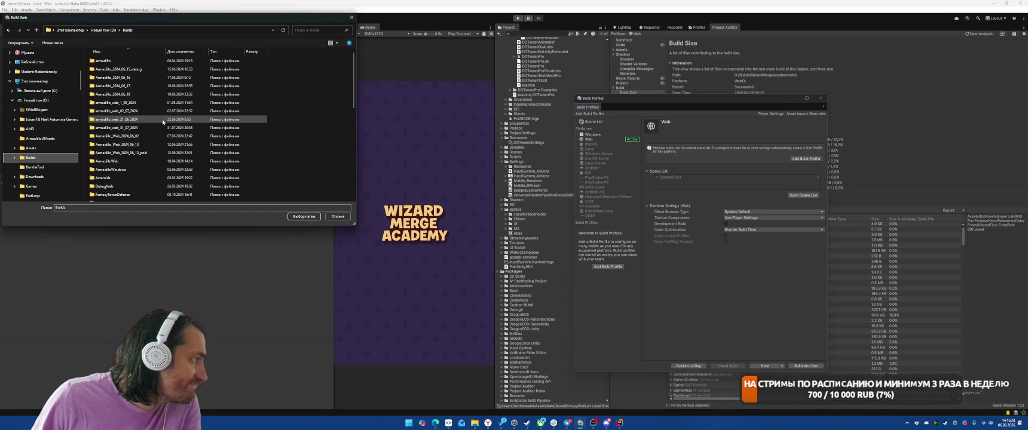
scroll(132, 155, "down", 5)
left_click(114, 181)
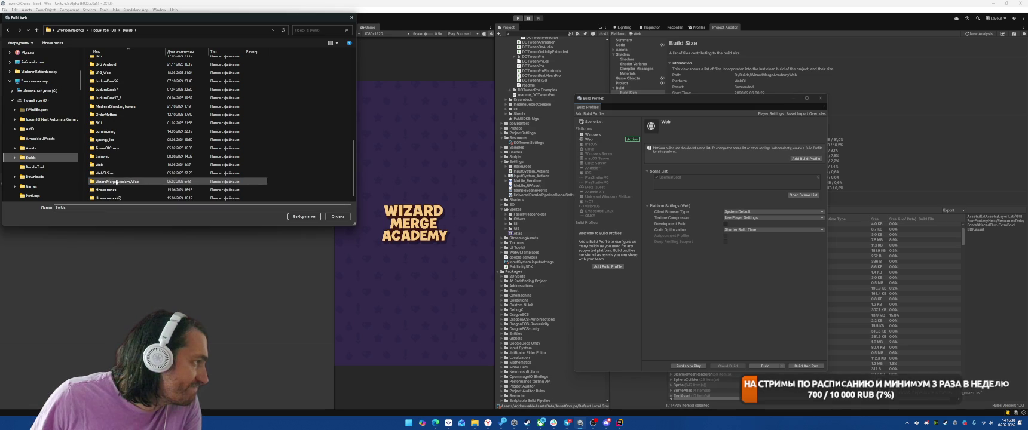
left_click(304, 216)
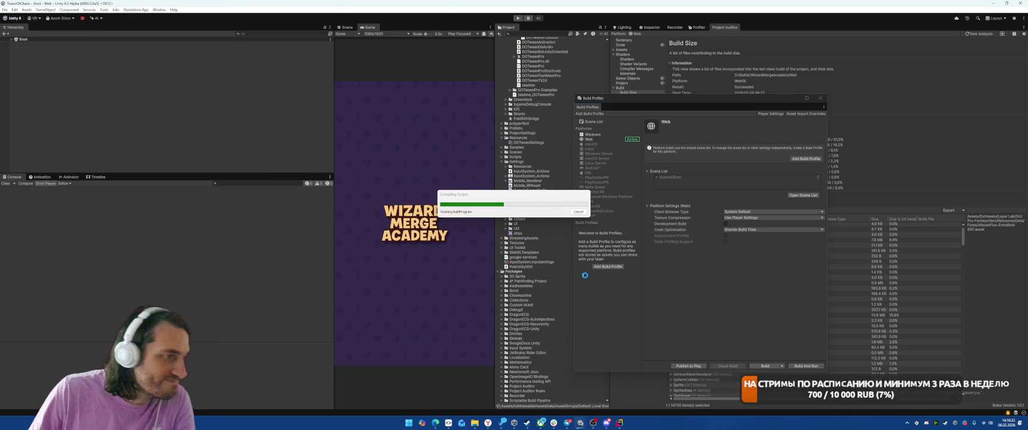